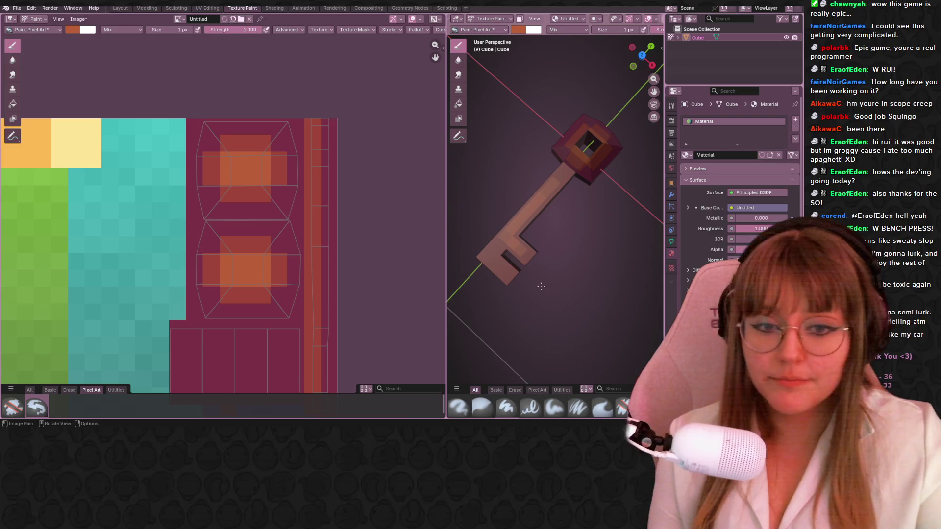
Paint the bottom pixels of the key's right column orange with the Pixel Art brush
{"action": "middle_click_drag", "start_coordinate": [541, 286], "coordinate": [578, 274]}
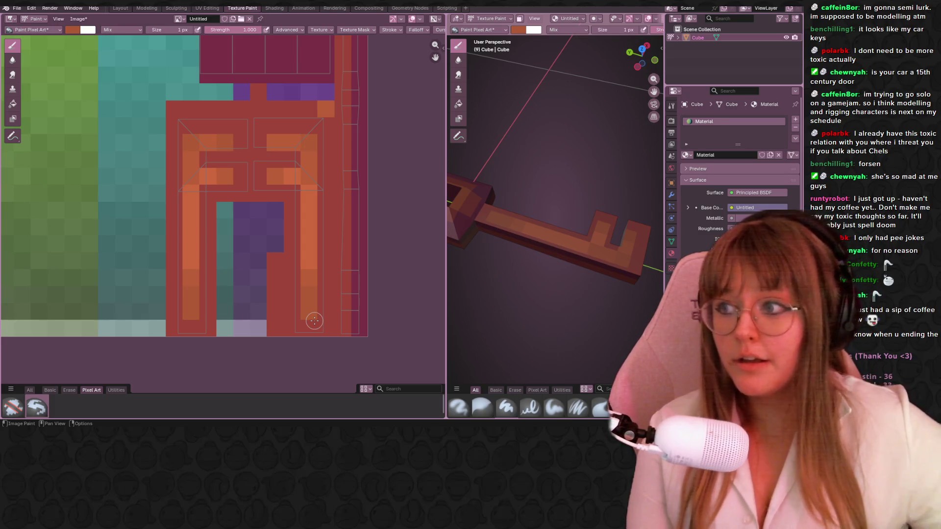
{"action": "left_click", "coordinate": [314, 321]}
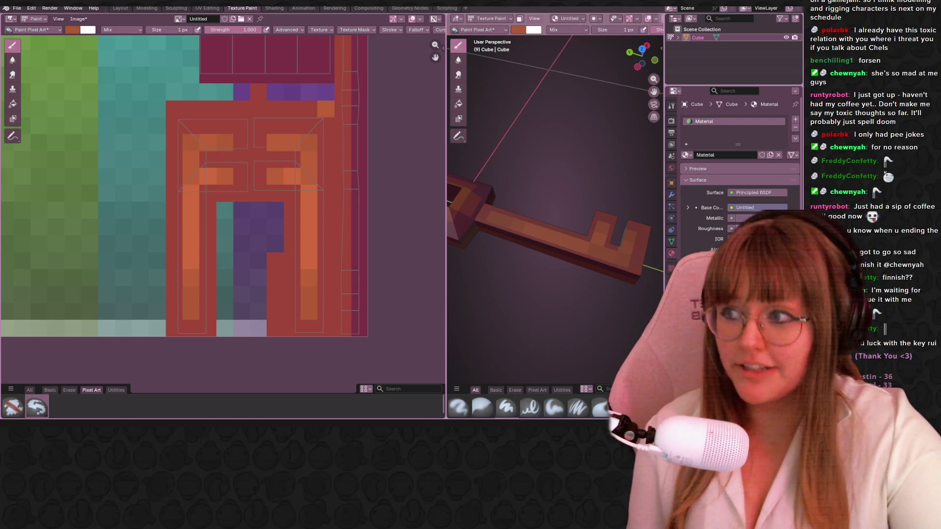
{"action": "scroll", "coordinate": [117, 135], "scroll_direction": "down", "scroll_amount": 2}
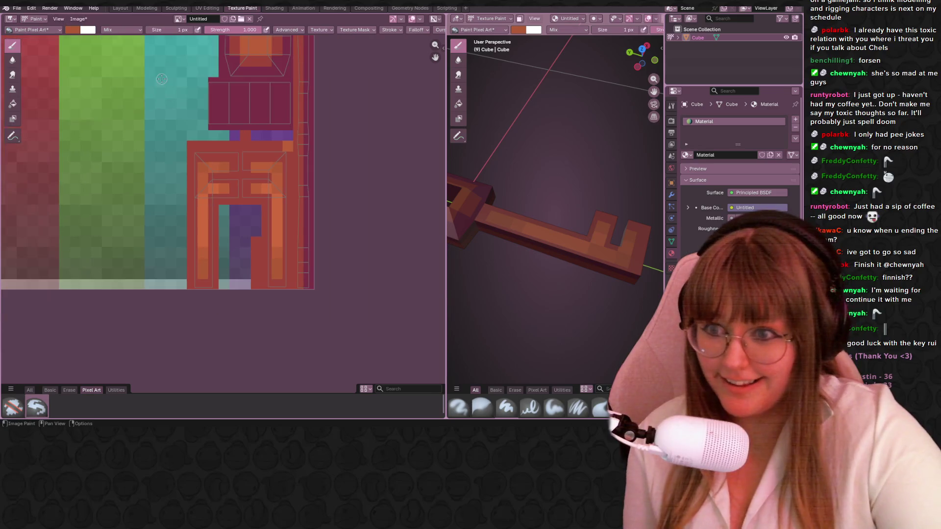
{"action": "scroll", "coordinate": [117, 135], "scroll_direction": "down", "scroll_amount": 1}
{"action": "scroll", "coordinate": [117, 135], "scroll_direction": "down", "scroll_amount": 2}
{"action": "scroll", "coordinate": [118, 136], "scroll_direction": "down", "scroll_amount": 1}
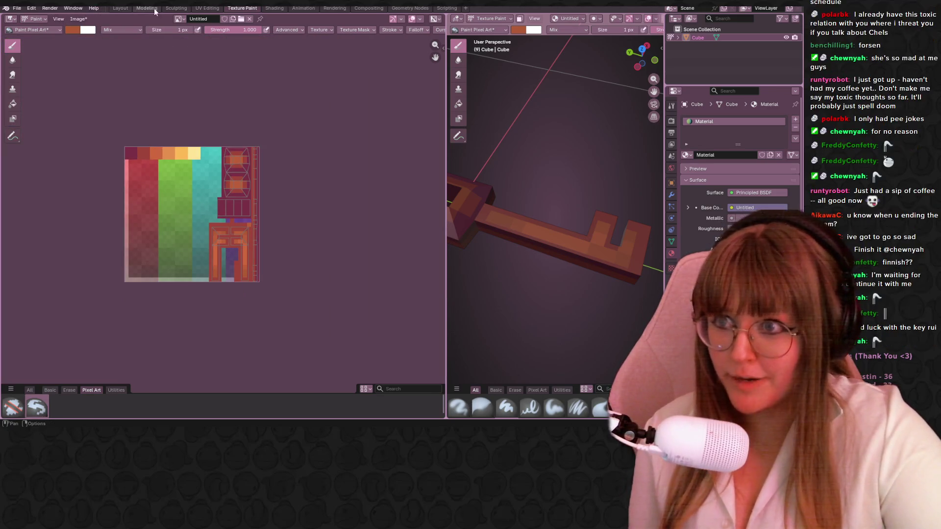
In the Layout workspace, rename the Cube object to BasicKey in the Outliner
{"action": "left_click", "coordinate": [121, 10]}
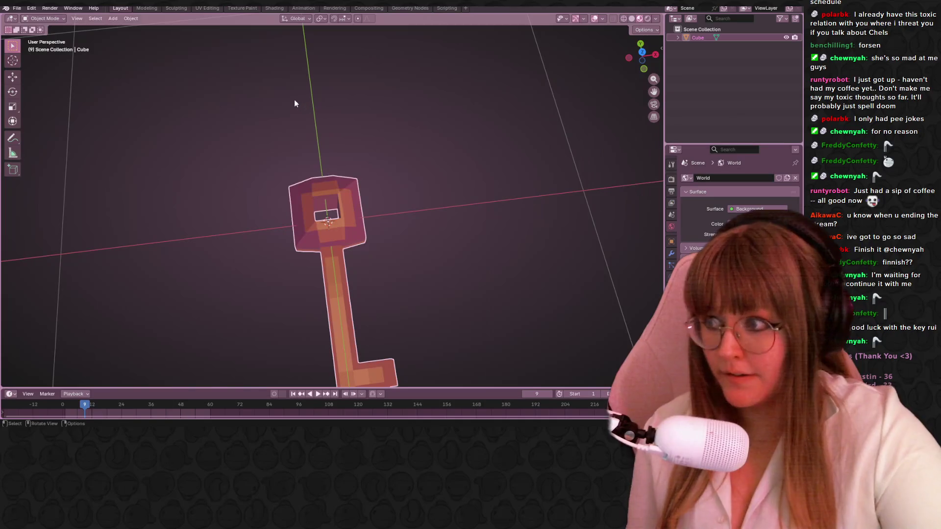
{"action": "mouse_move", "coordinate": [294, 101]}
{"action": "middle_mouse_down"}
{"action": "mouse_move", "coordinate": [378, 195]}
{"action": "mouse_move", "coordinate": [385, 221]}
{"action": "middle_mouse_up"}
{"action": "left_click", "coordinate": [642, 56]}
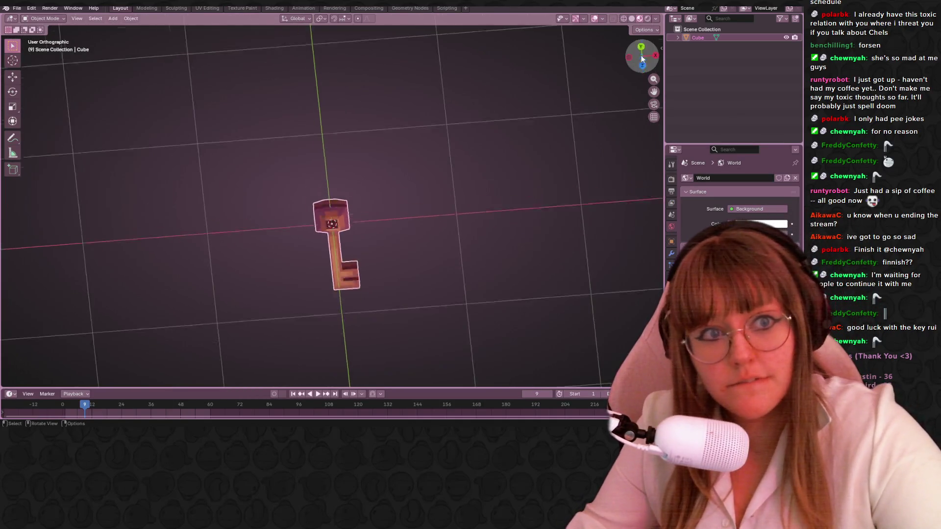
{"action": "double_click", "coordinate": [697, 38]}
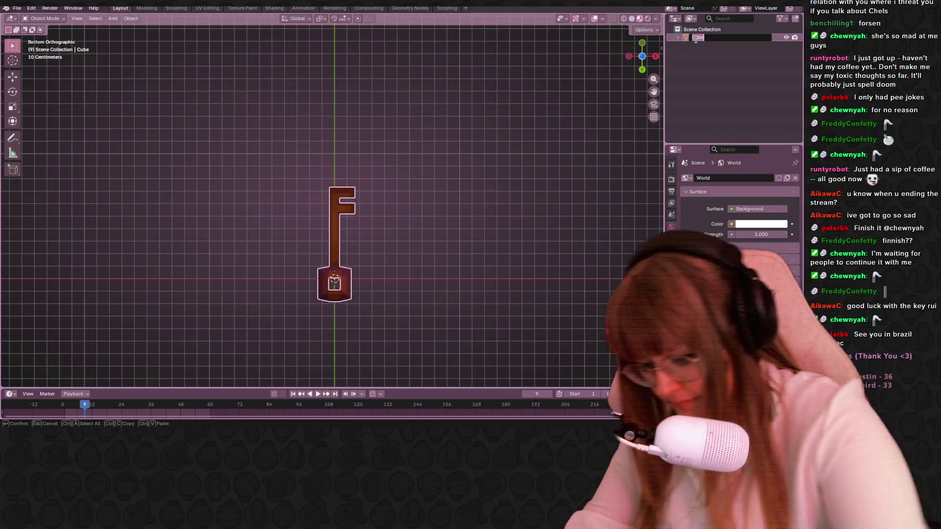
{"action": "type", "text": "KeyKey"}
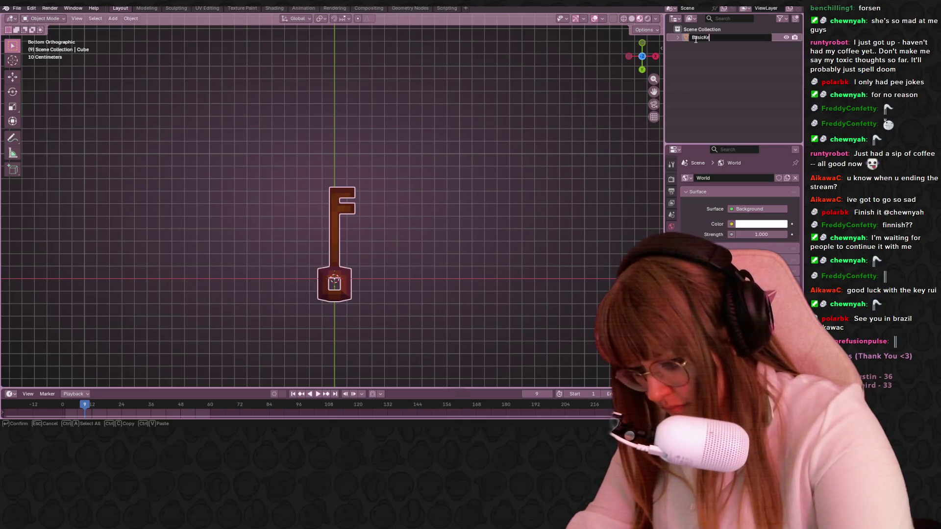
{"action": "key", "text": "Return"}
{"action": "left_click", "coordinate": [640, 54]}
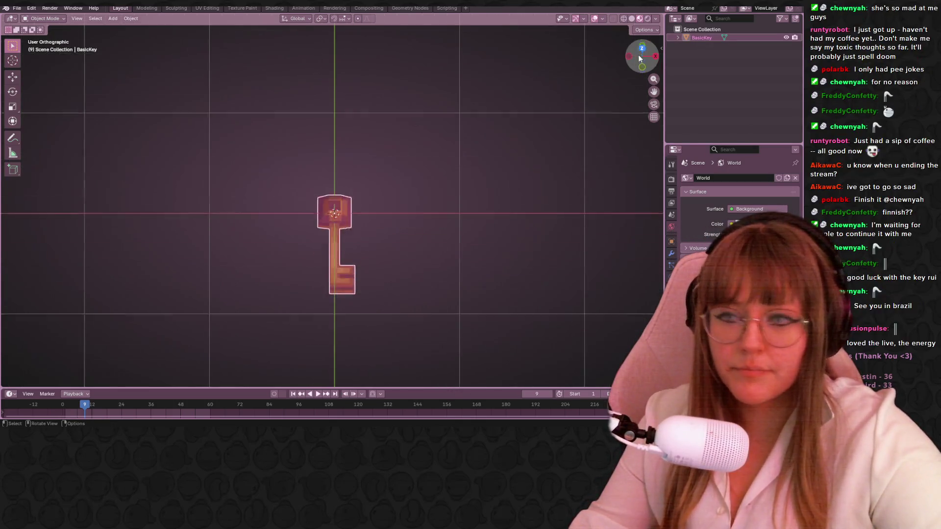
{"action": "middle_click_drag", "start_coordinate": [446, 220], "coordinate": [337, 204], "text": "shift"}
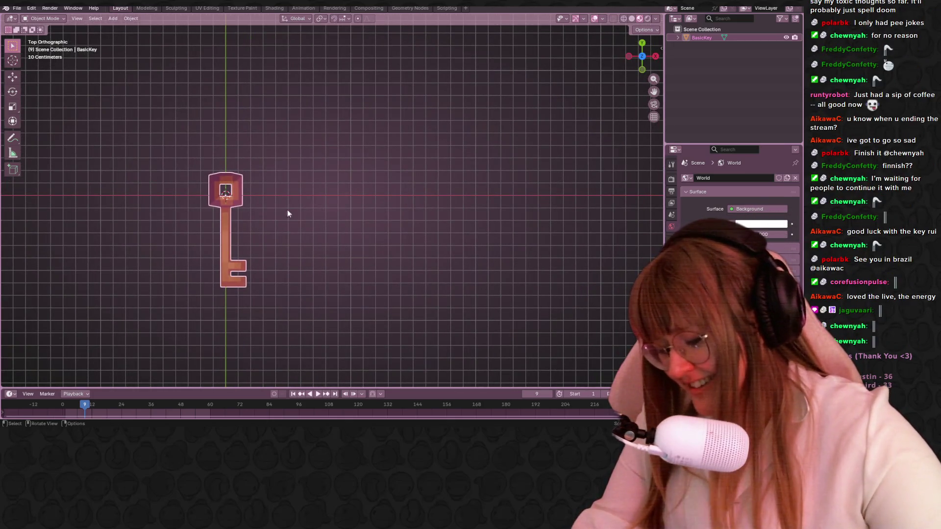
Duplicate the key along X to create BasicKey.001 to the right of the original
{"action": "key", "text": "shift+d"}
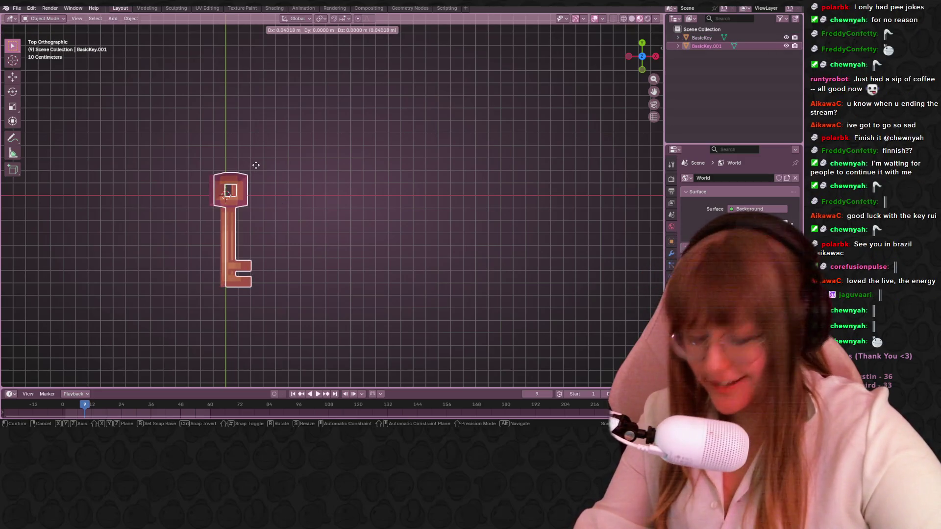
{"action": "key", "text": "x"}
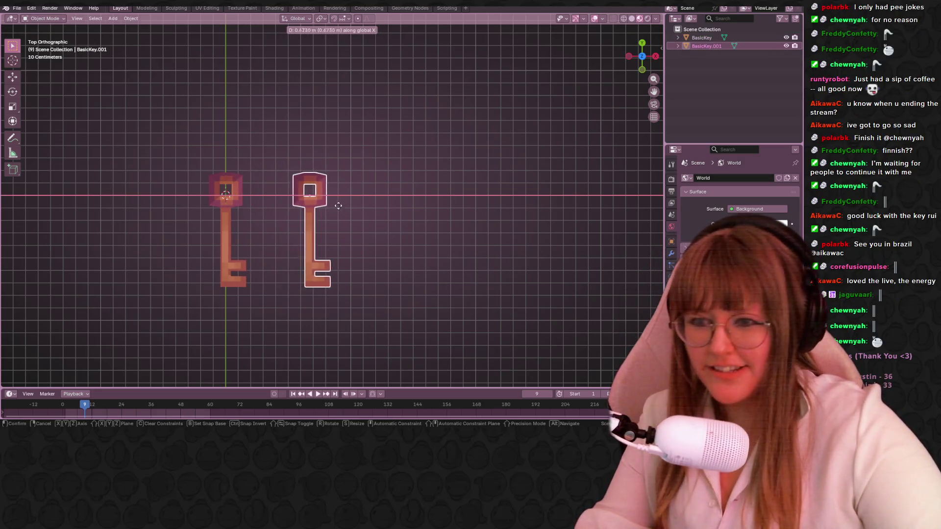
{"action": "left_click", "coordinate": [359, 212]}
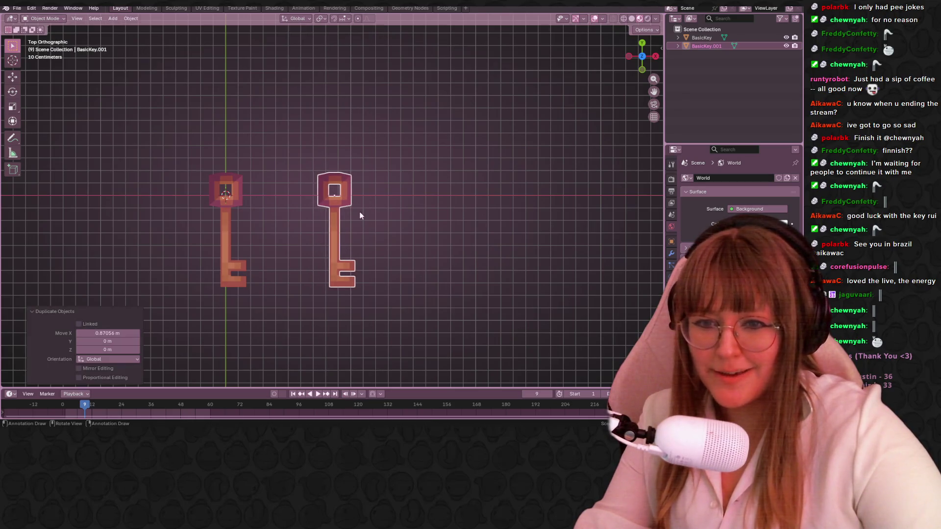
{"action": "scroll", "coordinate": [397, 236], "scroll_direction": "down", "scroll_amount": 2}
{"action": "scroll", "coordinate": [376, 216], "scroll_direction": "up", "scroll_amount": 2}
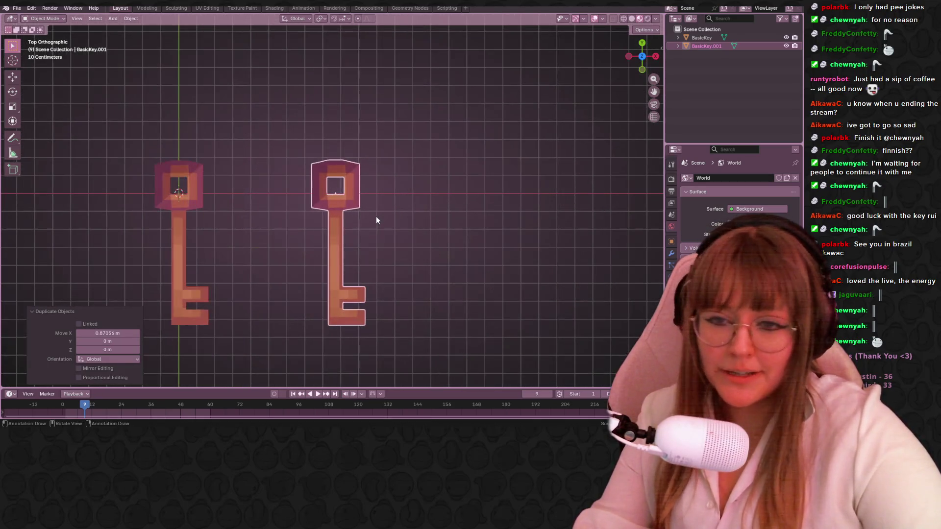
{"action": "mouse_move", "coordinate": [376, 217]}
{"action": "middle_mouse_down", "text": "ctrl"}
{"action": "mouse_move", "coordinate": [508, 193]}
{"action": "mouse_move", "coordinate": [548, 240]}
{"action": "middle_mouse_up", "text": "ctrl"}
With the original key selected, enable Affect Only > Origins in the transform options
{"action": "left_click", "coordinate": [266, 207]}
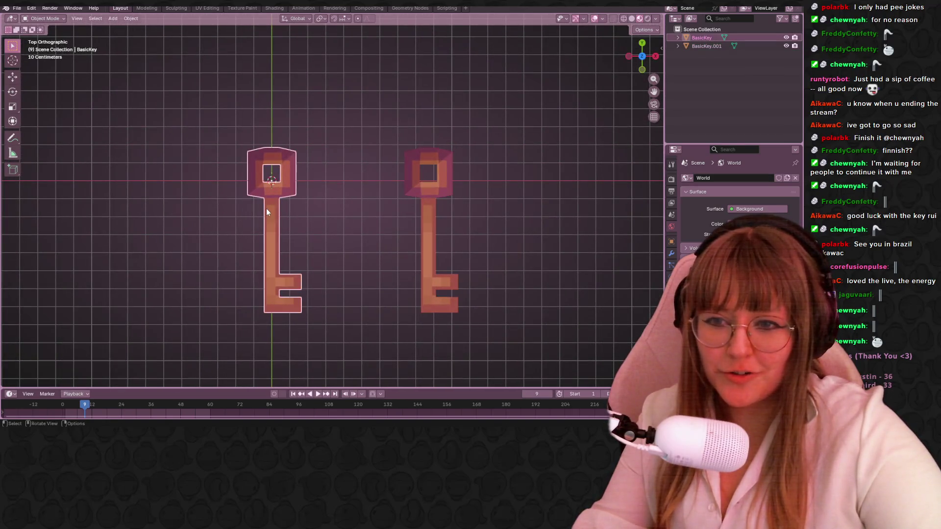
{"action": "left_click", "coordinate": [642, 29]}
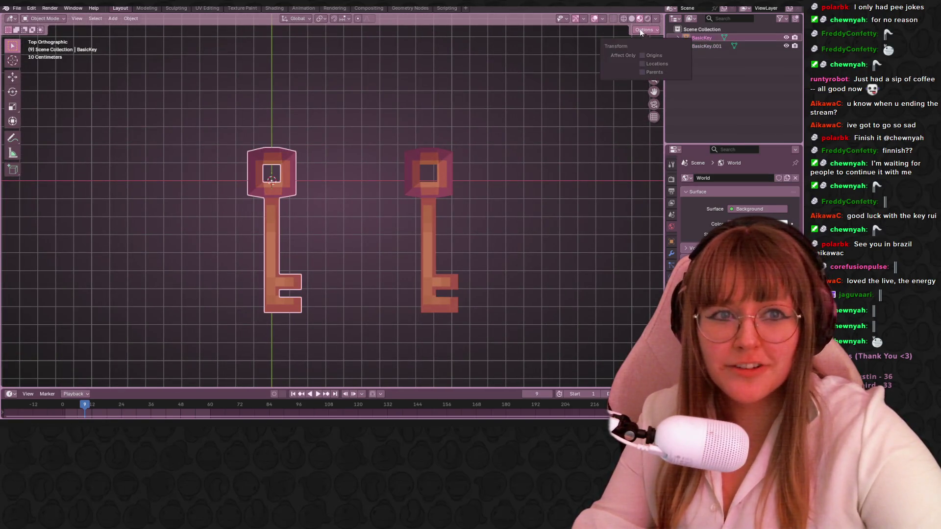
{"action": "left_click", "coordinate": [656, 57]}
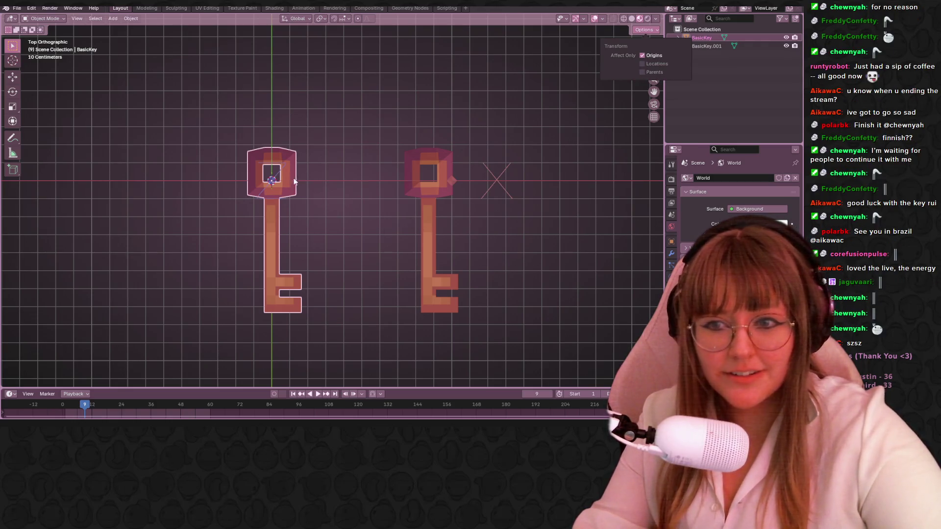
In Edit Mode, move BasicKey's mesh about -0.64 m along global Z, then return to Object Mode
{"action": "key", "text": "Tab"}
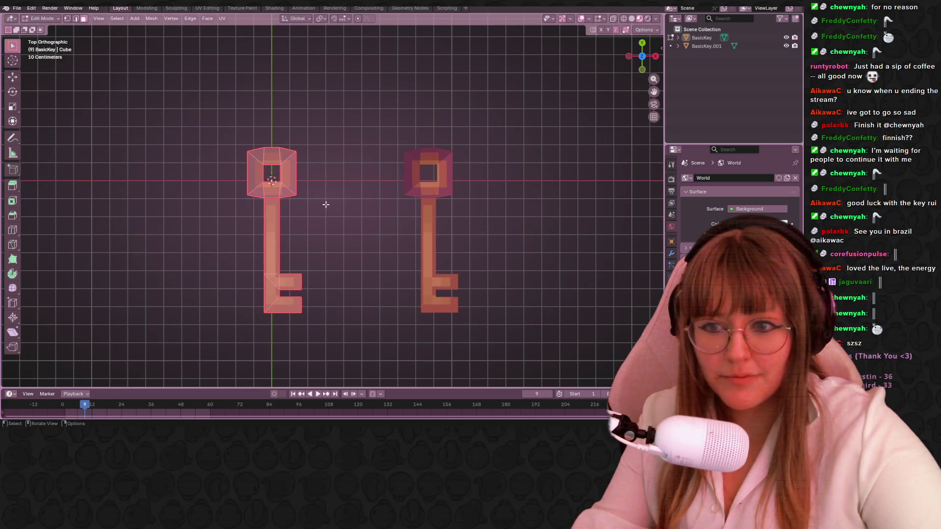
{"action": "middle_click_drag", "start_coordinate": [326, 205], "coordinate": [382, 272], "text": "shift"}
{"action": "key", "text": "g"}
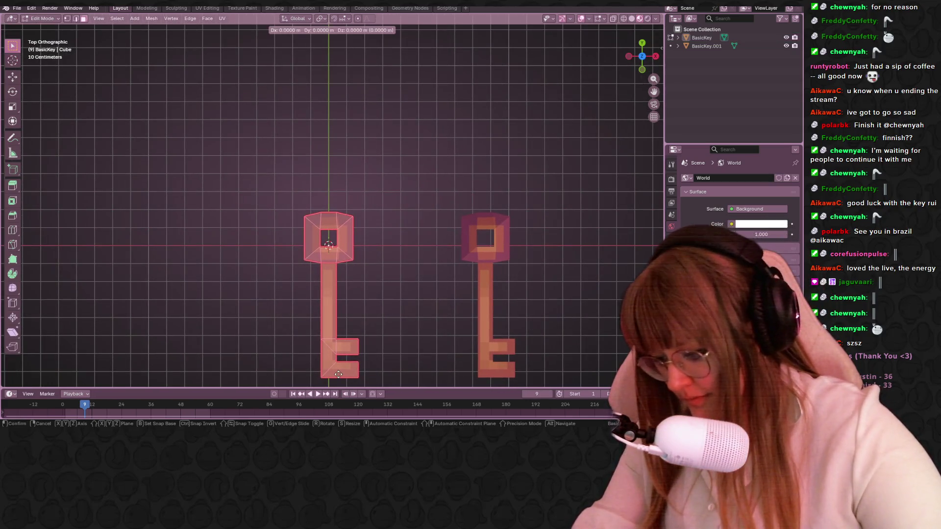
{"action": "key", "text": "z"}
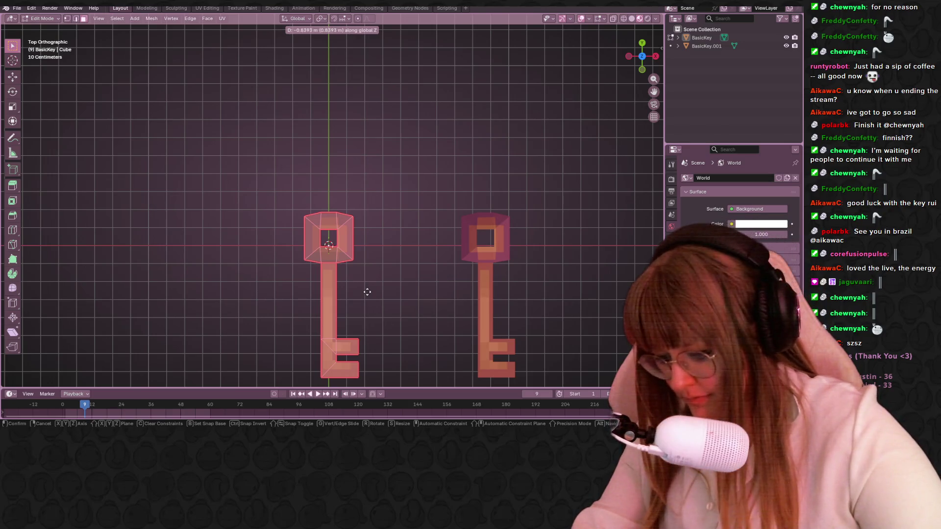
{"action": "left_click", "coordinate": [383, 272]}
{"action": "scroll", "coordinate": [436, 240], "scroll_direction": "down", "scroll_amount": 3}
{"action": "mouse_move", "coordinate": [437, 240]}
{"action": "middle_mouse_down"}
{"action": "mouse_move", "coordinate": [463, 100]}
{"action": "mouse_move", "coordinate": [498, 126]}
{"action": "mouse_move", "coordinate": [476, 267]}
{"action": "middle_mouse_up"}
{"action": "key", "text": "Tab"}
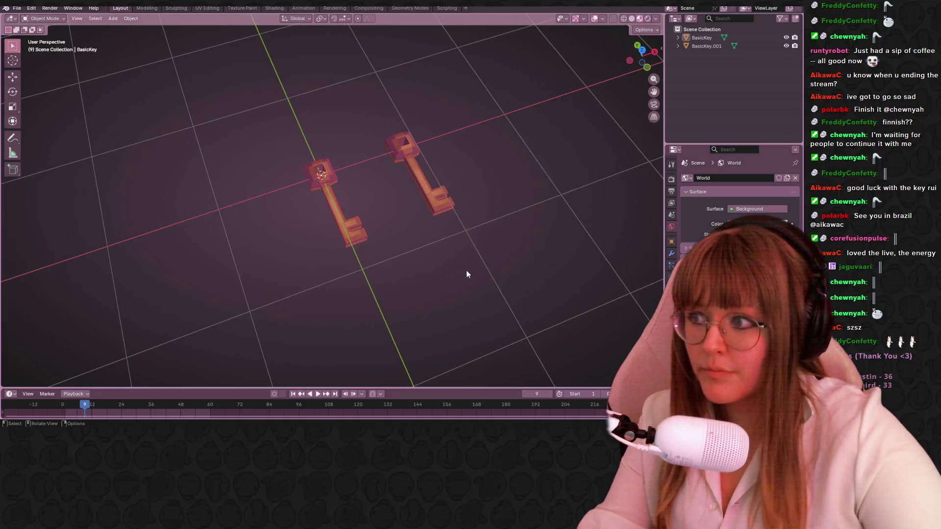
{"action": "scroll", "coordinate": [466, 274], "scroll_direction": "down", "scroll_amount": 2}
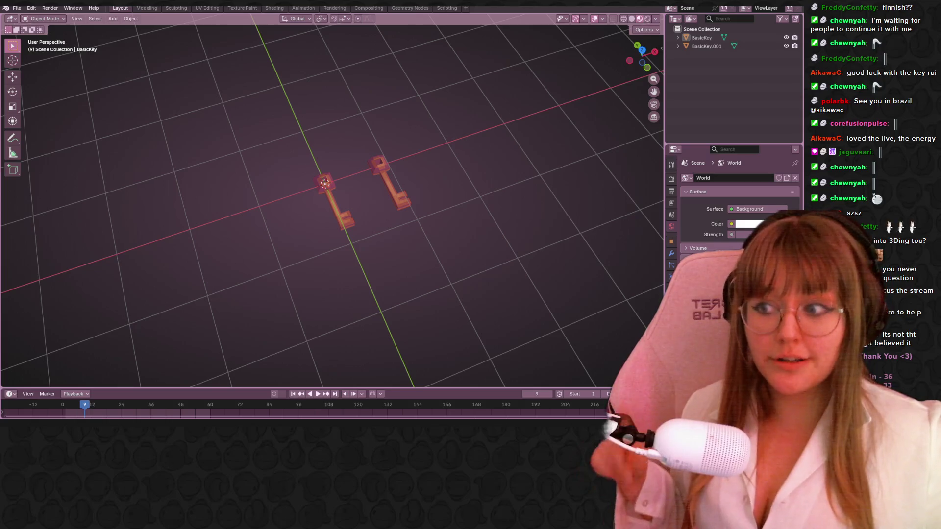
{"action": "middle_click_drag", "start_coordinate": [463, 119], "coordinate": [496, 181]}
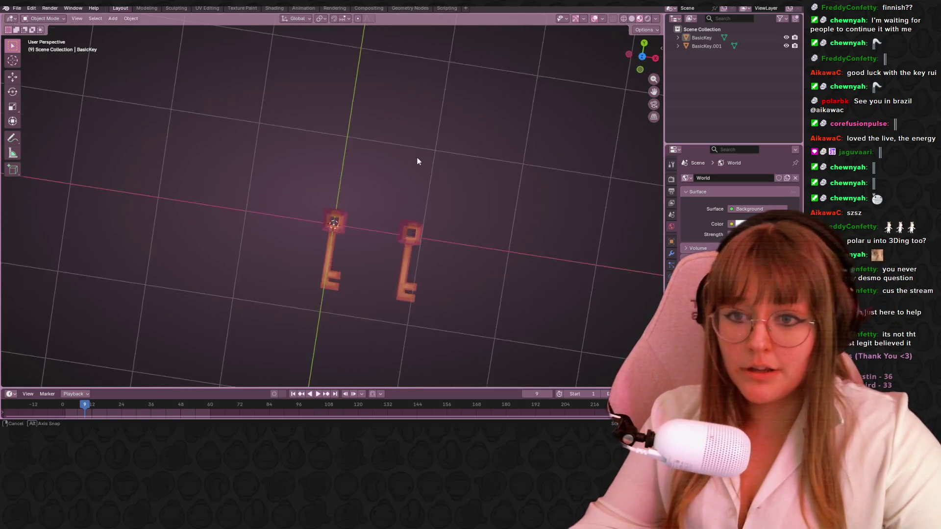
{"action": "scroll", "coordinate": [425, 104], "scroll_direction": "up", "scroll_amount": 3}
Select both keys and enter Edit Mode on their meshes, viewed from the side
{"action": "left_click", "coordinate": [402, 114]}
{"action": "scroll", "coordinate": [402, 111], "scroll_direction": "down", "scroll_amount": 5}
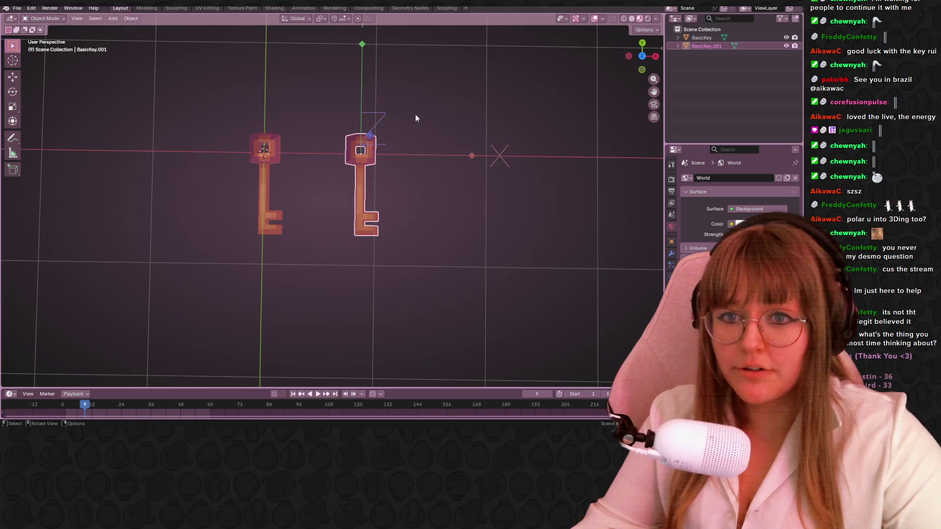
{"action": "mouse_move", "coordinate": [416, 114]}
{"action": "middle_mouse_down"}
{"action": "mouse_move", "coordinate": [465, 169]}
{"action": "mouse_move", "coordinate": [323, 154]}
{"action": "middle_mouse_up"}
{"action": "left_click", "coordinate": [321, 153], "text": "shift"}
{"action": "left_click", "coordinate": [336, 190], "text": "shift"}
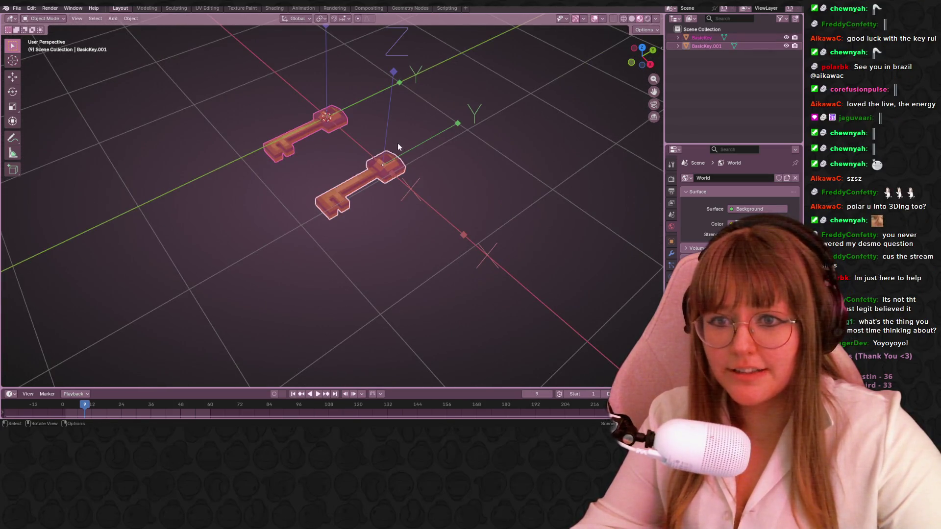
{"action": "key", "text": "Tab"}
{"action": "left_click", "coordinate": [633, 59]}
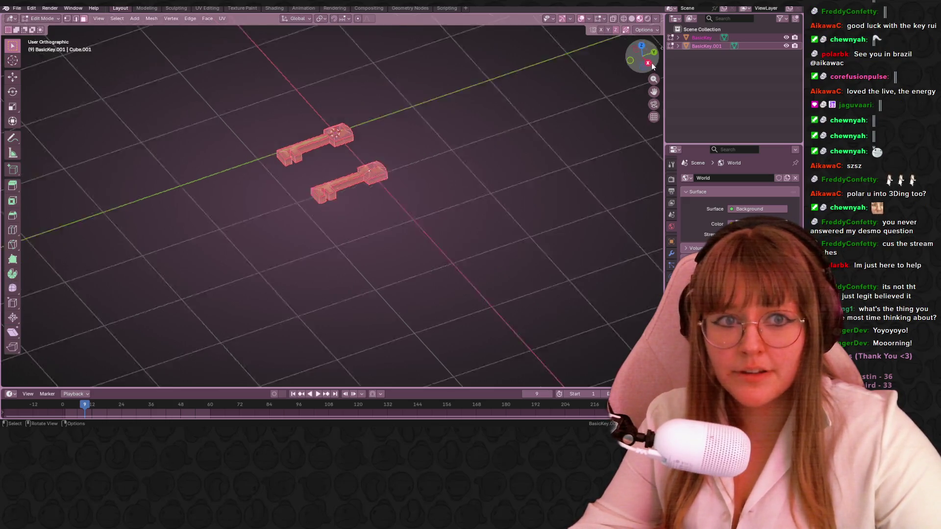
{"action": "type", "text": "r"}
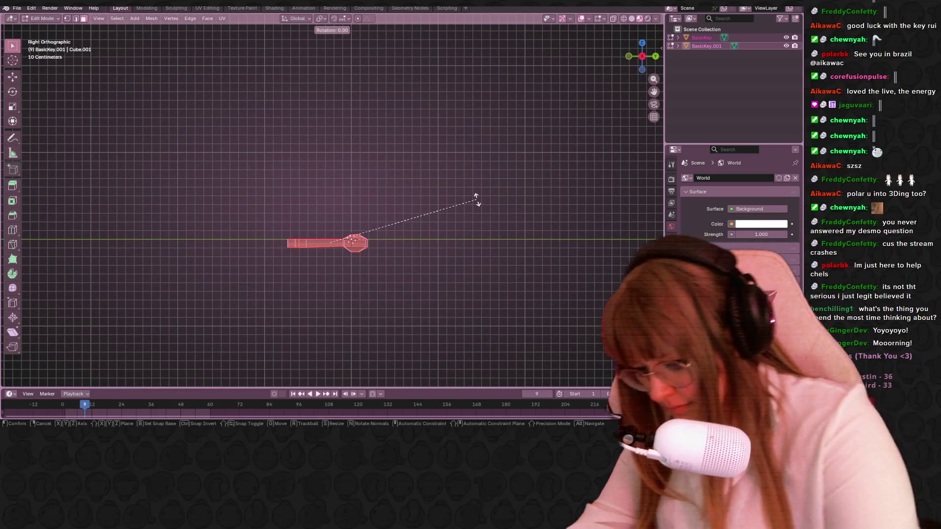
{"action": "type", "text": "90"}
After an undone quarter-turn, uncheck Auto Merge in the mesh editing options
{"action": "key", "text": "Return"}
{"action": "key", "text": "ctrl+z"}
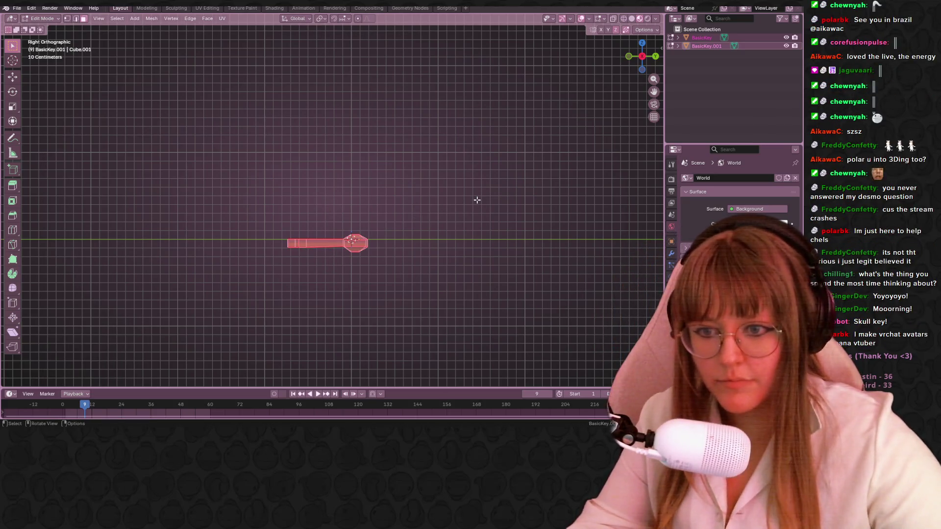
{"action": "scroll", "coordinate": [477, 199], "scroll_direction": "down", "scroll_amount": 2}
{"action": "left_click", "coordinate": [645, 30]}
{"action": "left_click", "coordinate": [641, 97]}
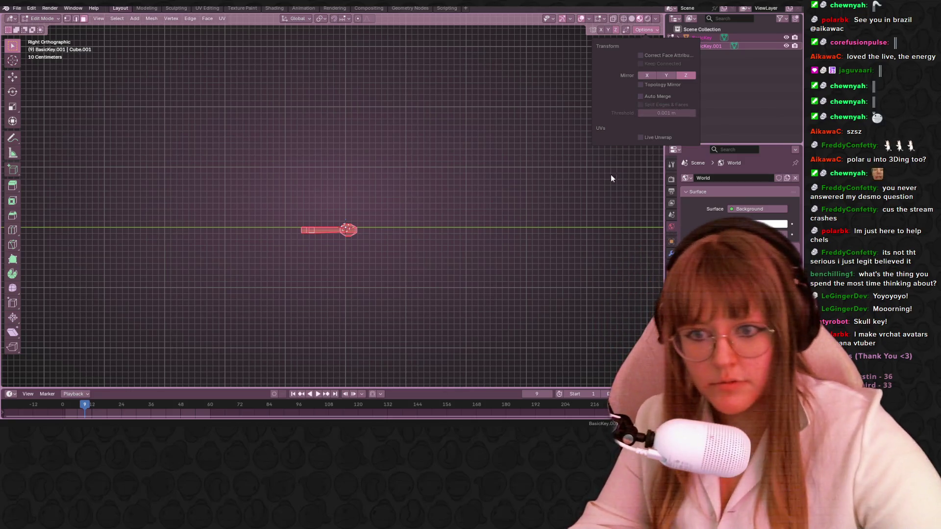
{"action": "type", "text": "r90"}
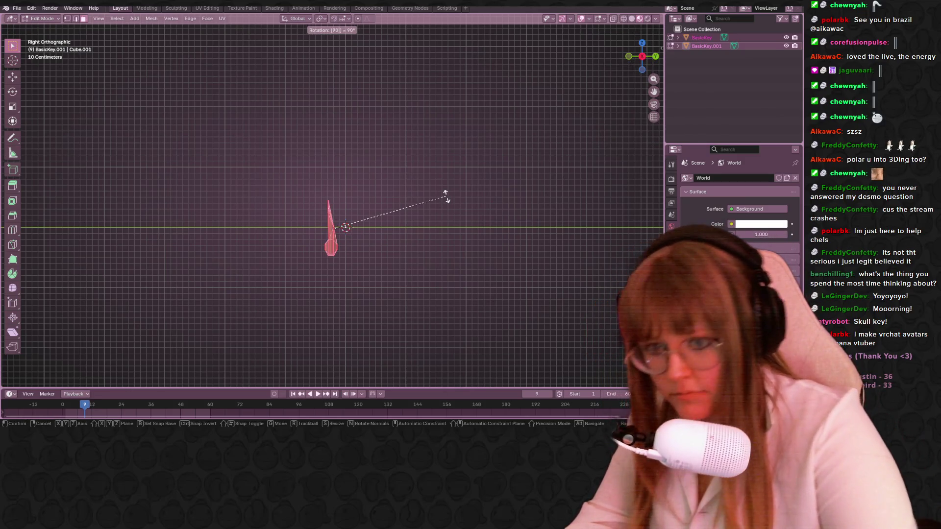
Try rotating the key meshes upright several times, undoing so both keys remain flat
{"action": "key", "text": "Return"}
{"action": "key", "text": "ctrl+z"}
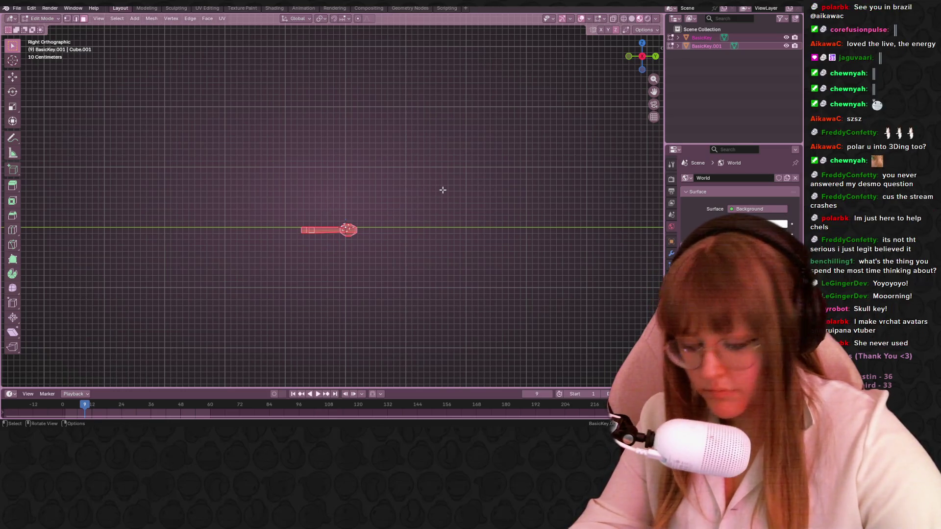
{"action": "mouse_move", "coordinate": [443, 189]}
{"action": "middle_mouse_down"}
{"action": "mouse_move", "coordinate": [437, 252]}
{"action": "mouse_move", "coordinate": [456, 237]}
{"action": "middle_mouse_up"}
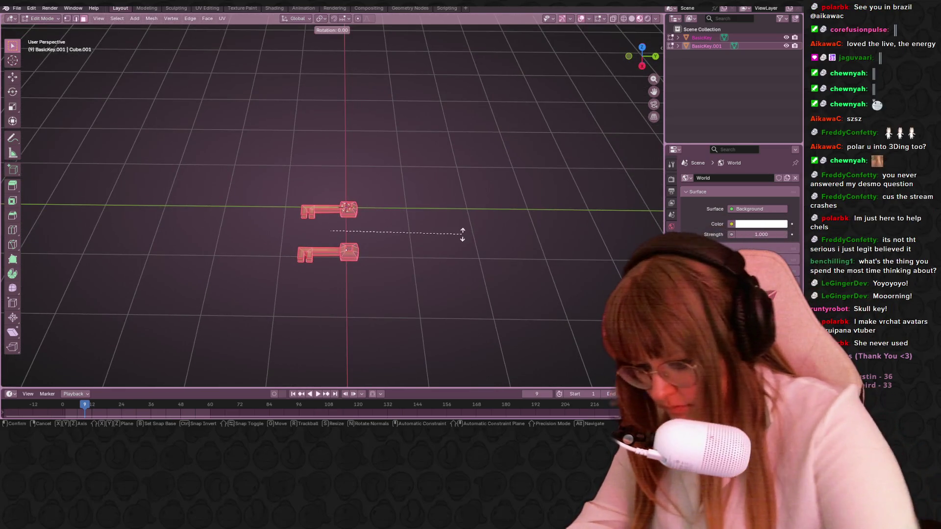
{"action": "type", "text": "r90"}
{"action": "key", "text": "Return"}
{"action": "mouse_move", "coordinate": [462, 235]}
{"action": "middle_mouse_down"}
{"action": "mouse_move", "coordinate": [414, 137]}
{"action": "mouse_move", "coordinate": [392, 232]}
{"action": "mouse_move", "coordinate": [470, 218]}
{"action": "middle_mouse_up"}
{"action": "key", "text": "ctrl+z"}
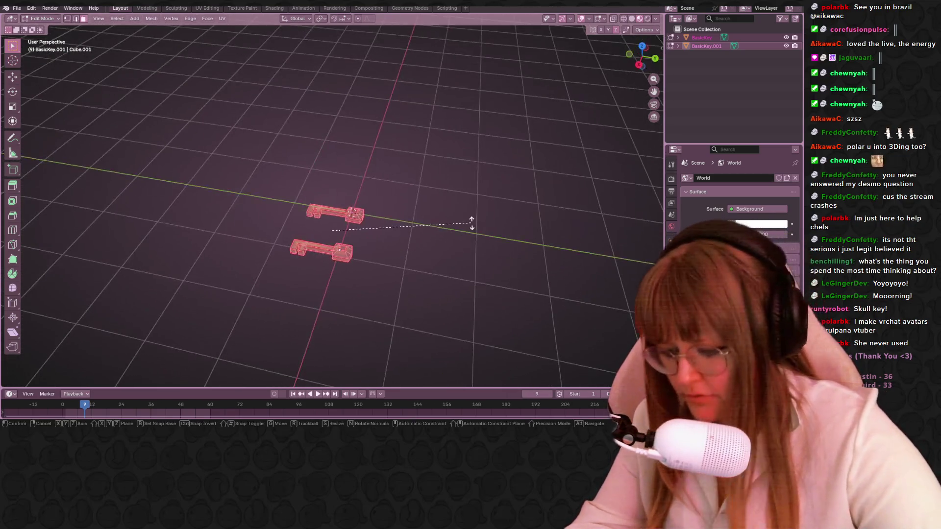
{"action": "key", "text": "r"}
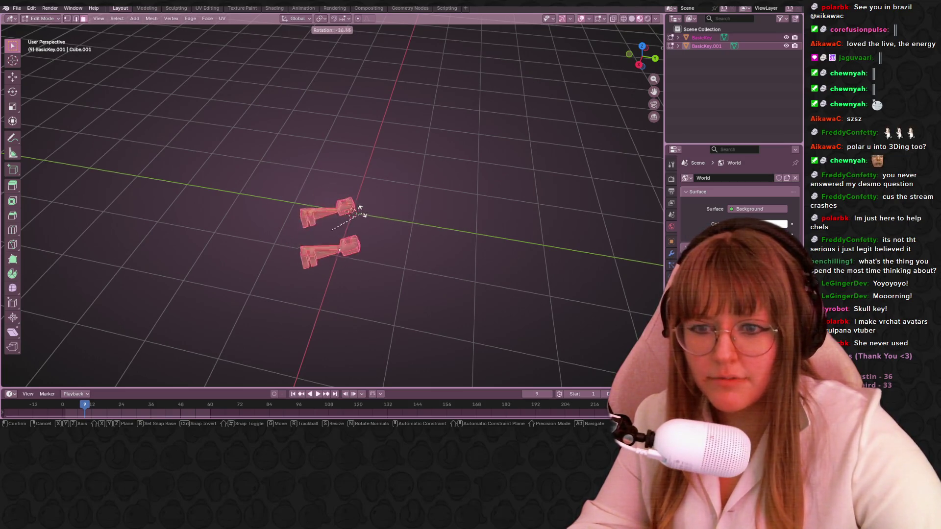
{"action": "left_click", "coordinate": [140, 269]}
{"action": "mouse_move", "coordinate": [393, 267]}
{"action": "middle_mouse_down"}
{"action": "mouse_move", "coordinate": [392, 154]}
{"action": "mouse_move", "coordinate": [308, 229]}
{"action": "mouse_move", "coordinate": [282, 287]}
{"action": "middle_mouse_up"}
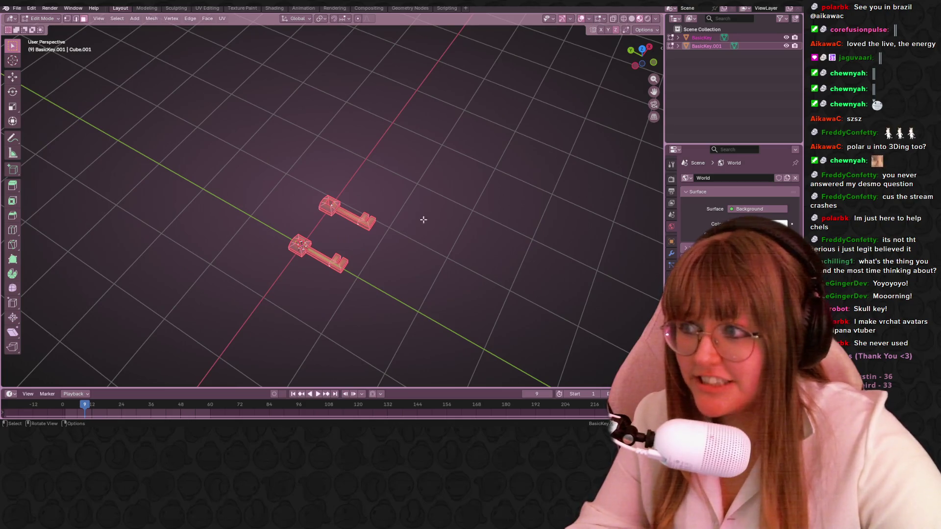
{"action": "mouse_move", "coordinate": [461, 220]}
{"action": "middle_mouse_down"}
{"action": "mouse_move", "coordinate": [422, 173]}
{"action": "mouse_move", "coordinate": [349, 244]}
{"action": "middle_mouse_up"}
{"action": "scroll", "coordinate": [349, 244], "scroll_direction": "up", "scroll_amount": 3}
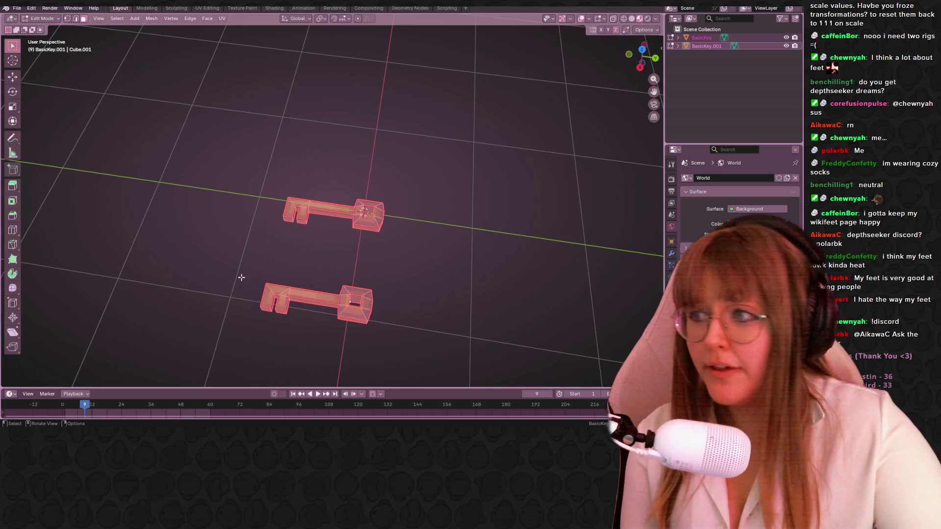
Try a rotation in side view, return to Object Mode and bring up the Affect Only transform options
{"action": "middle_click_drag", "start_coordinate": [241, 278], "coordinate": [313, 280]}
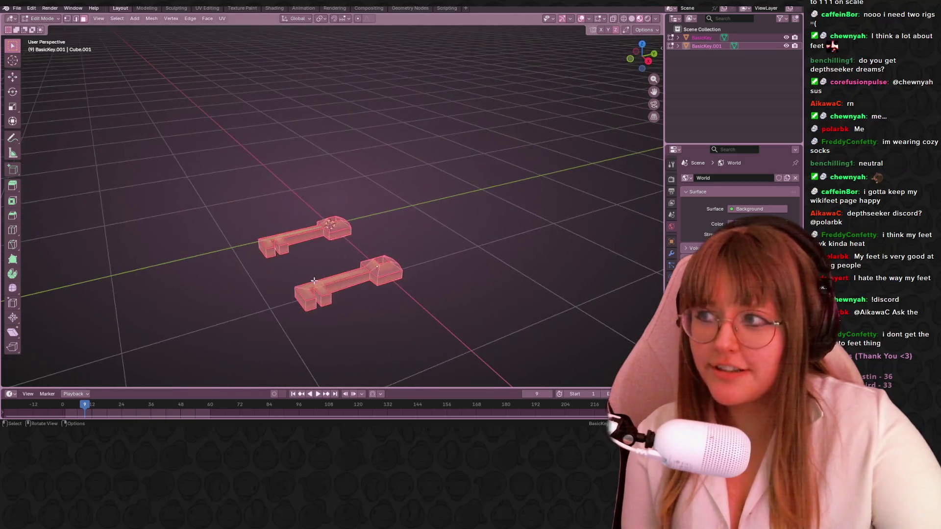
{"action": "mouse_move", "coordinate": [468, 233]}
{"action": "middle_mouse_down"}
{"action": "mouse_move", "coordinate": [420, 267]}
{"action": "mouse_move", "coordinate": [401, 372]}
{"action": "mouse_move", "coordinate": [473, 196]}
{"action": "mouse_move", "coordinate": [566, 102]}
{"action": "middle_mouse_up"}
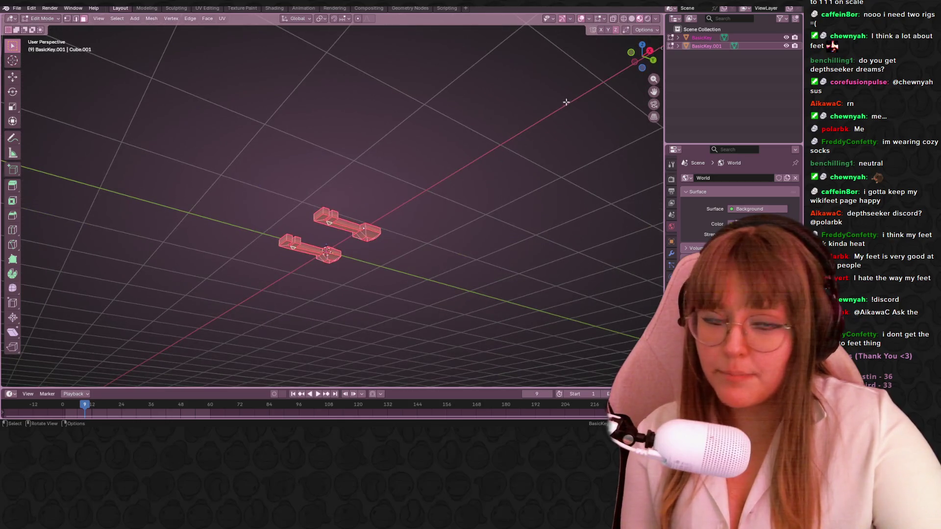
{"action": "left_click", "coordinate": [645, 54]}
{"action": "scroll", "coordinate": [433, 268], "scroll_direction": "up", "scroll_amount": 3}
{"action": "scroll", "coordinate": [441, 264], "scroll_direction": "up", "scroll_amount": 2}
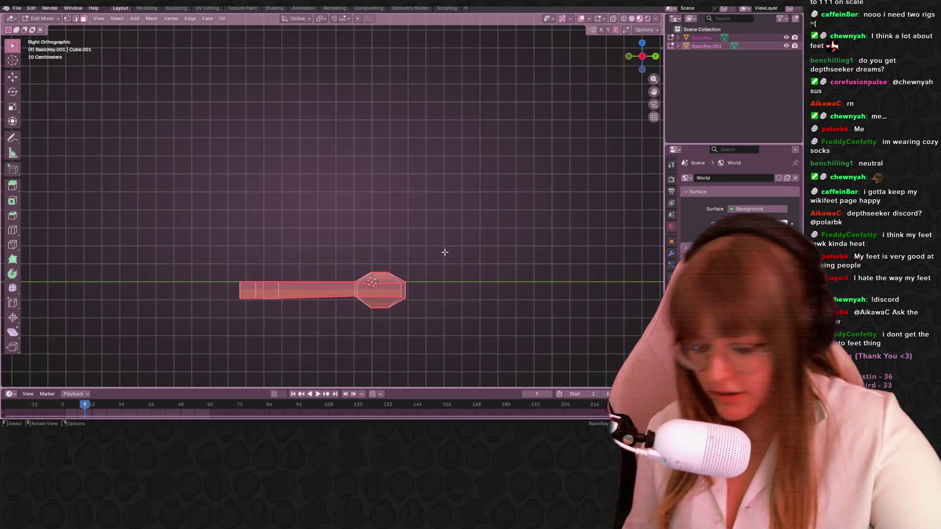
{"action": "key", "text": "r"}
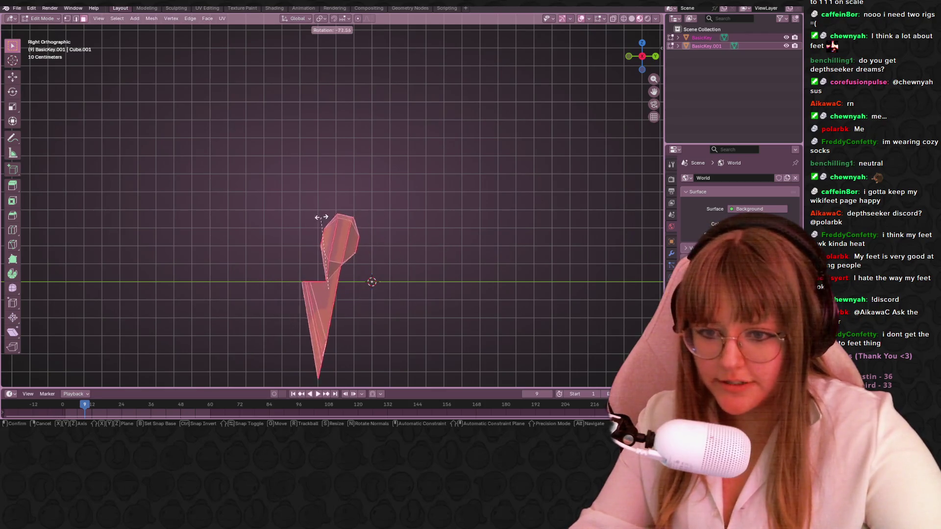
{"action": "left_click", "coordinate": [353, 221]}
{"action": "mouse_move", "coordinate": [353, 221]}
{"action": "middle_mouse_down"}
{"action": "mouse_move", "coordinate": [378, 273]}
{"action": "mouse_move", "coordinate": [451, 247]}
{"action": "mouse_move", "coordinate": [389, 246]}
{"action": "mouse_move", "coordinate": [470, 358]}
{"action": "mouse_move", "coordinate": [464, 326]}
{"action": "middle_mouse_up"}
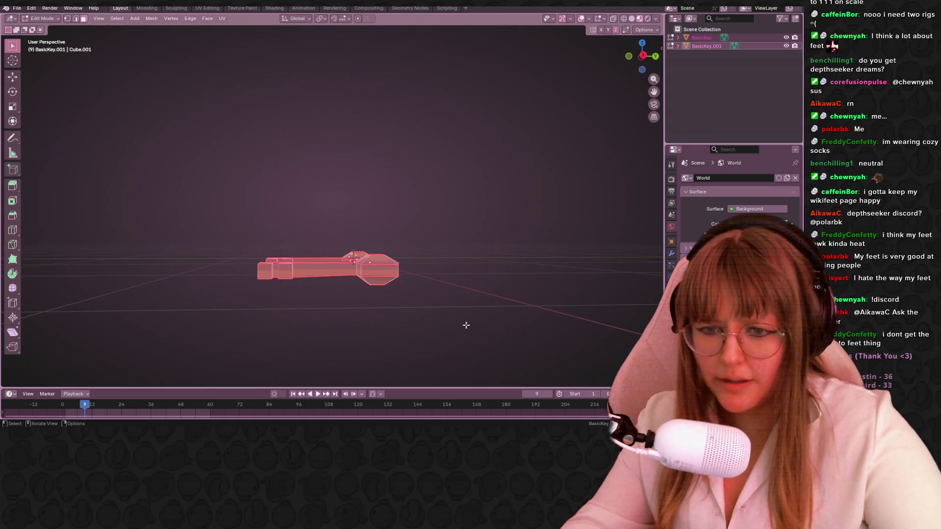
{"action": "key", "text": "Tab"}
{"action": "left_click", "coordinate": [644, 30]}
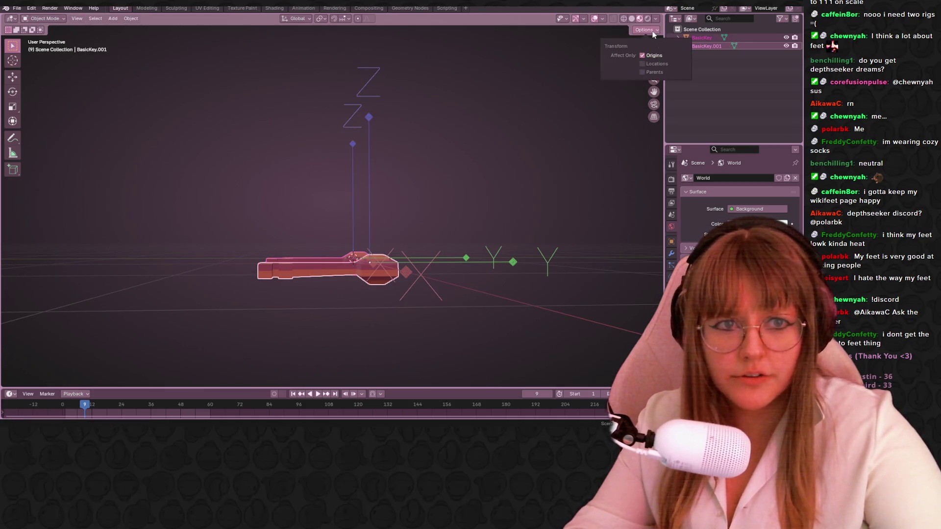
Back in Edit Mode, make trial rotations of the keys and disable Mirror Editing in the Rotate panel
{"action": "left_click", "coordinate": [642, 57]}
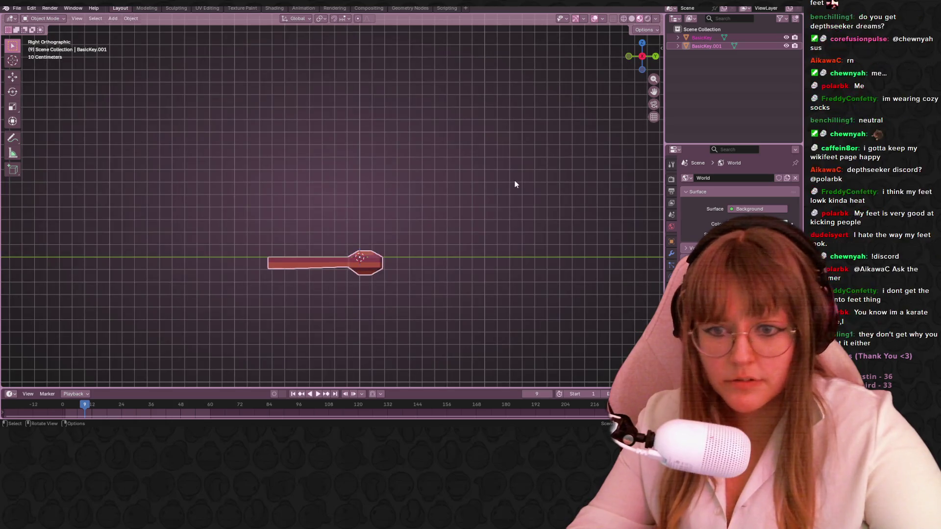
{"action": "key", "text": "Tab"}
{"action": "key", "text": "r"}
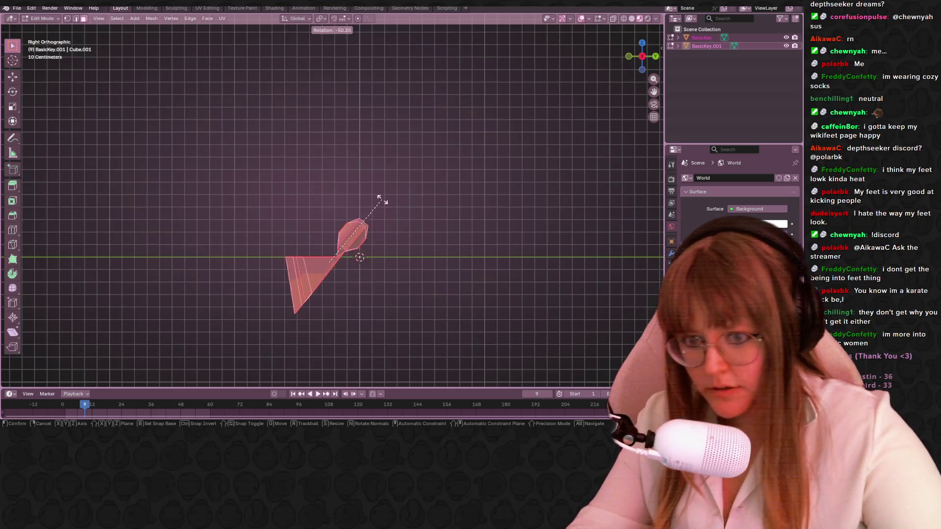
{"action": "left_click", "coordinate": [378, 200]}
{"action": "mouse_move", "coordinate": [378, 200]}
{"action": "middle_mouse_down"}
{"action": "mouse_move", "coordinate": [402, 242]}
{"action": "mouse_move", "coordinate": [438, 240]}
{"action": "middle_mouse_up"}
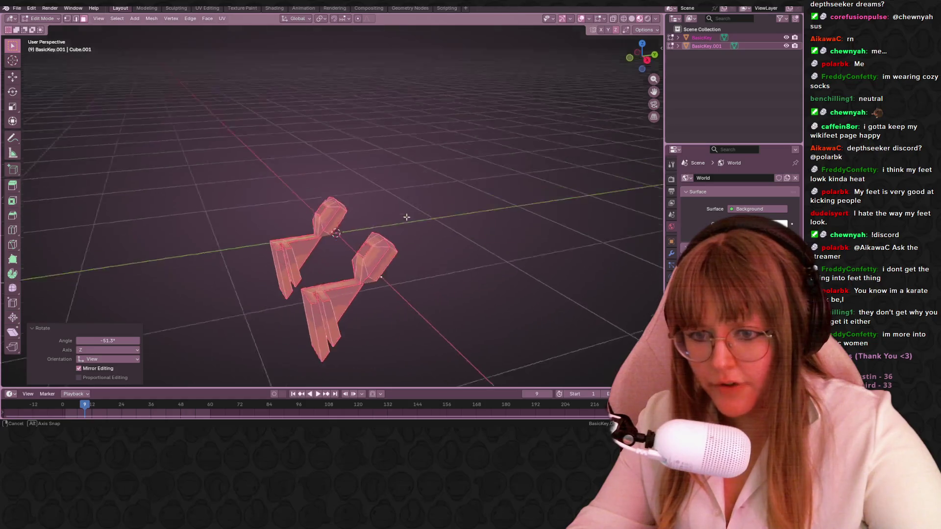
{"action": "middle_click_drag", "start_coordinate": [403, 199], "coordinate": [211, 325]}
{"action": "key", "text": "ctrl+z"}
{"action": "key", "text": "r"}
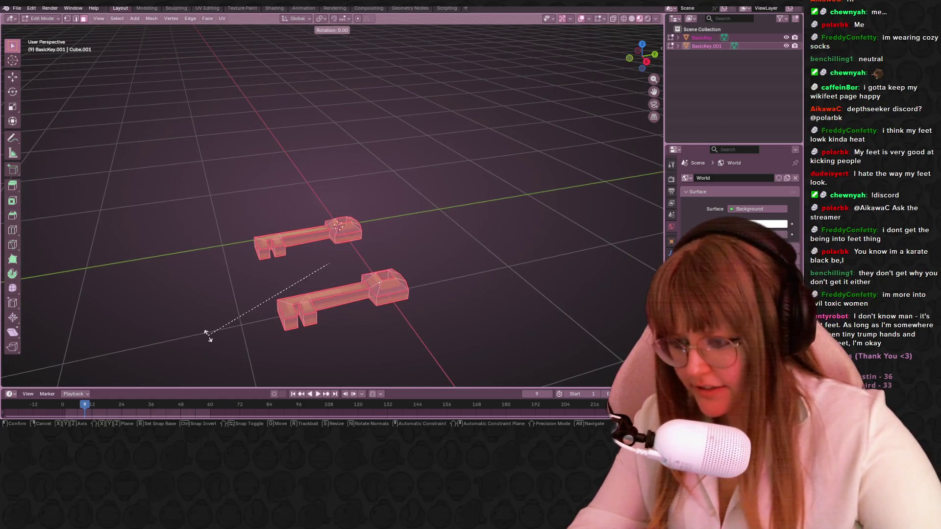
{"action": "left_click", "coordinate": [180, 360]}
{"action": "left_click", "coordinate": [93, 368]}
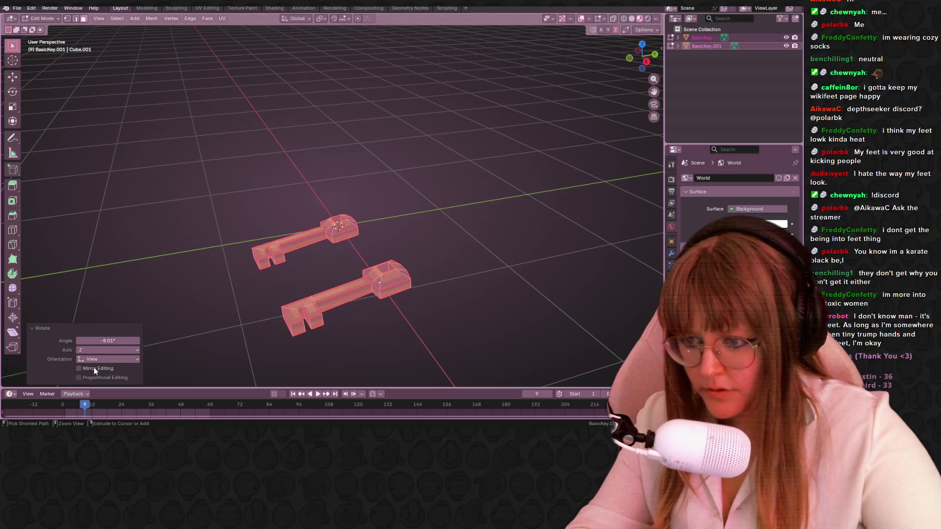
In side view, rotate the duplicate's mesh 90° then 180° so its bow points up
{"action": "key", "text": "KP_3"}
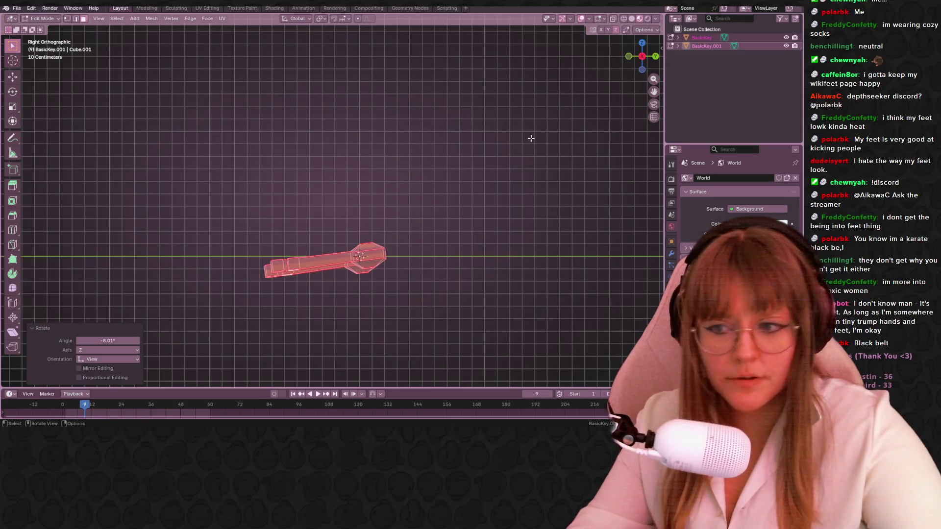
{"action": "key", "text": "r"}
{"action": "right_click", "coordinate": [387, 198]}
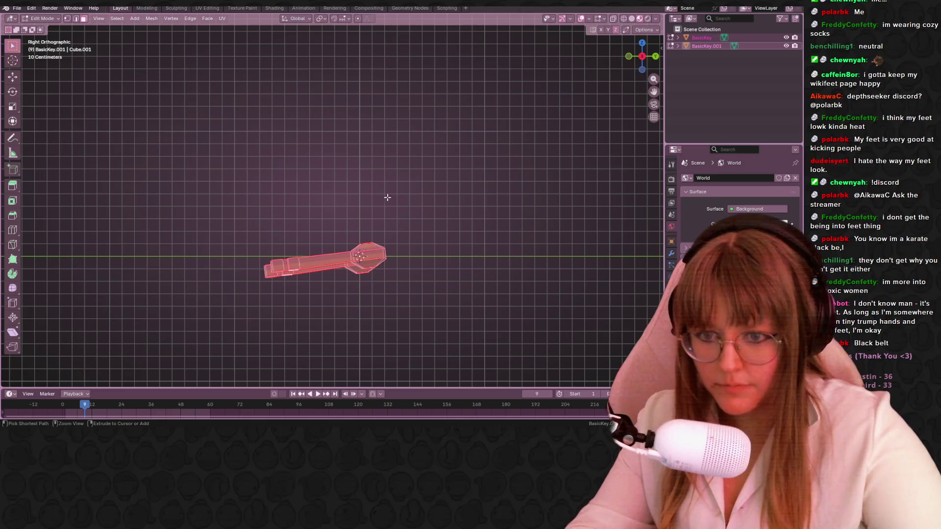
{"action": "key", "text": "ctrl+z"}
{"action": "type", "text": "r90"}
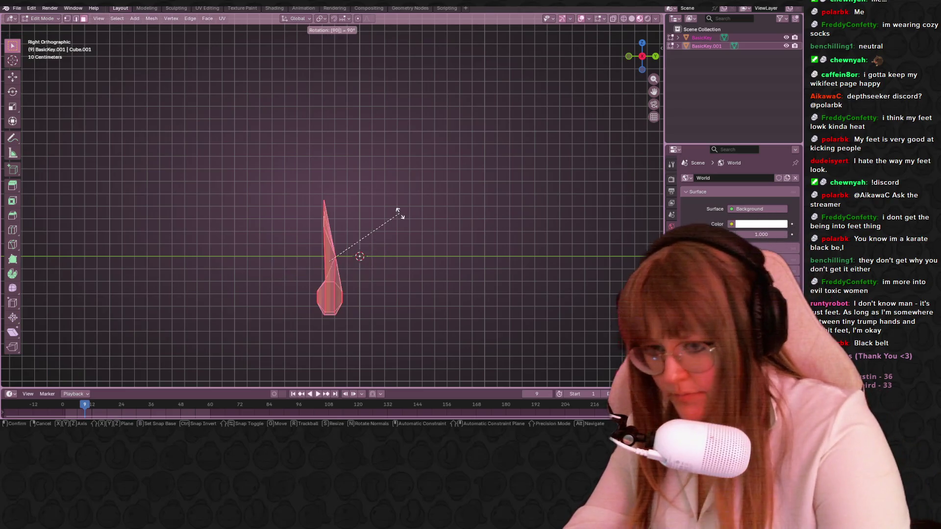
{"action": "key", "text": "Return"}
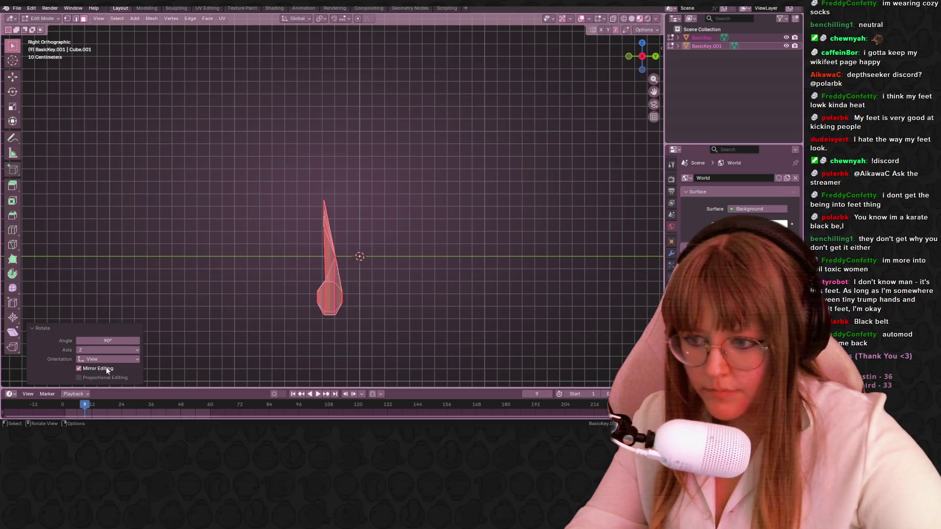
{"action": "left_click", "coordinate": [106, 367]}
{"action": "type", "text": "r1"}
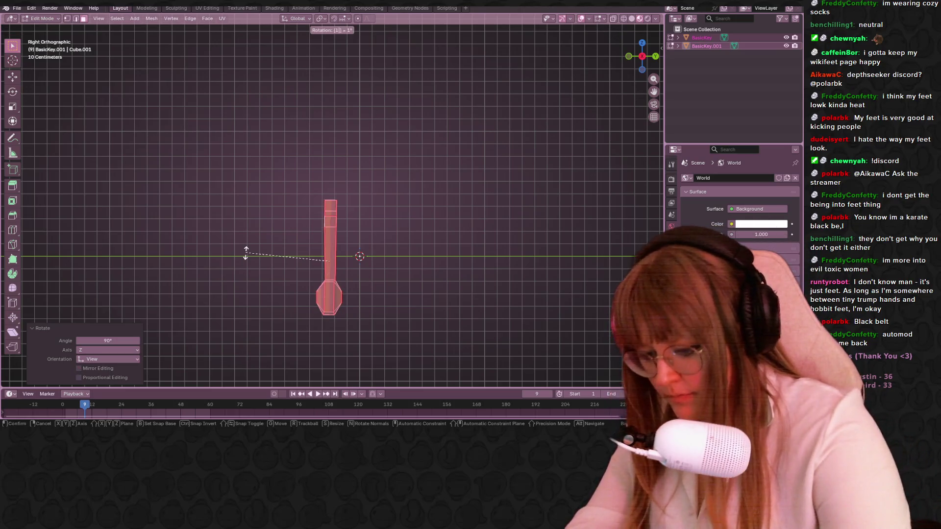
{"action": "type", "text": "80"}
{"action": "key", "text": "Return"}
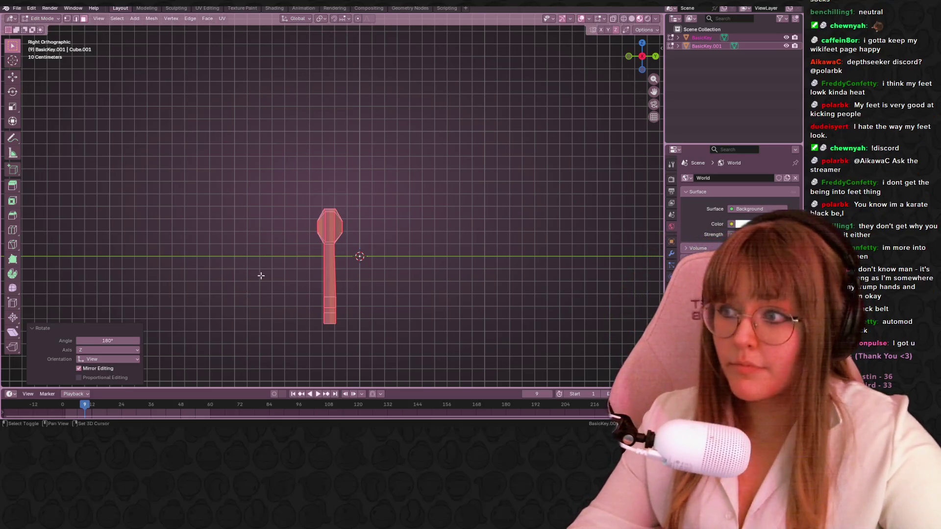
{"action": "middle_click_drag", "start_coordinate": [261, 275], "coordinate": [273, 267], "text": "shift"}
{"action": "scroll", "coordinate": [319, 238], "scroll_direction": "up", "scroll_amount": 2}
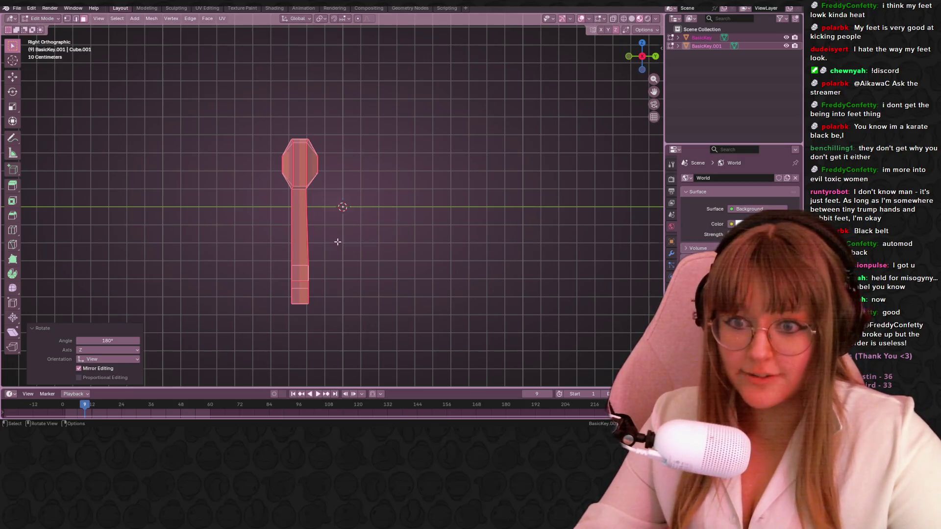
{"action": "scroll", "coordinate": [397, 206], "scroll_direction": "up", "scroll_amount": 1}
Move the duplicate's mesh to stand beside the original, then return to Object Mode
{"action": "middle_click_drag", "start_coordinate": [396, 207], "coordinate": [364, 238], "text": "shift"}
{"action": "key", "text": "g"}
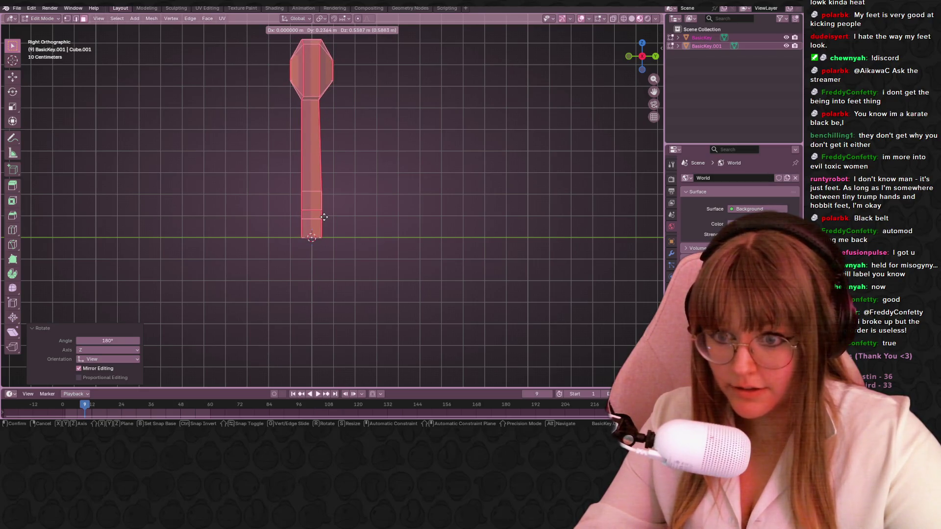
{"action": "left_click", "coordinate": [325, 212]}
{"action": "scroll", "coordinate": [324, 213], "scroll_direction": "down", "scroll_amount": 3}
{"action": "mouse_move", "coordinate": [313, 233]}
{"action": "middle_mouse_down"}
{"action": "mouse_move", "coordinate": [368, 252]}
{"action": "mouse_move", "coordinate": [384, 309]}
{"action": "mouse_move", "coordinate": [411, 295]}
{"action": "middle_mouse_up"}
{"action": "key", "text": "Tab"}
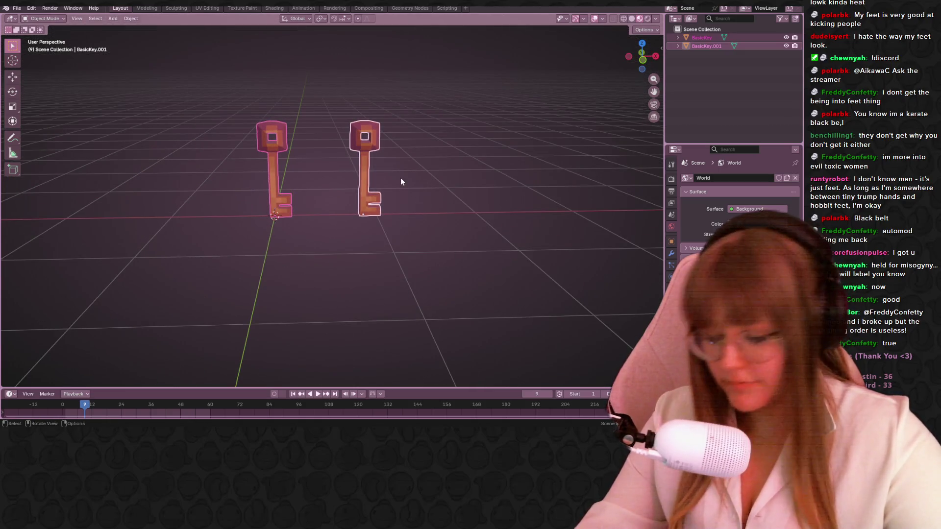
Select the keys and bring up the Ctrl+A apply-transform menu
{"action": "left_click", "coordinate": [456, 258]}
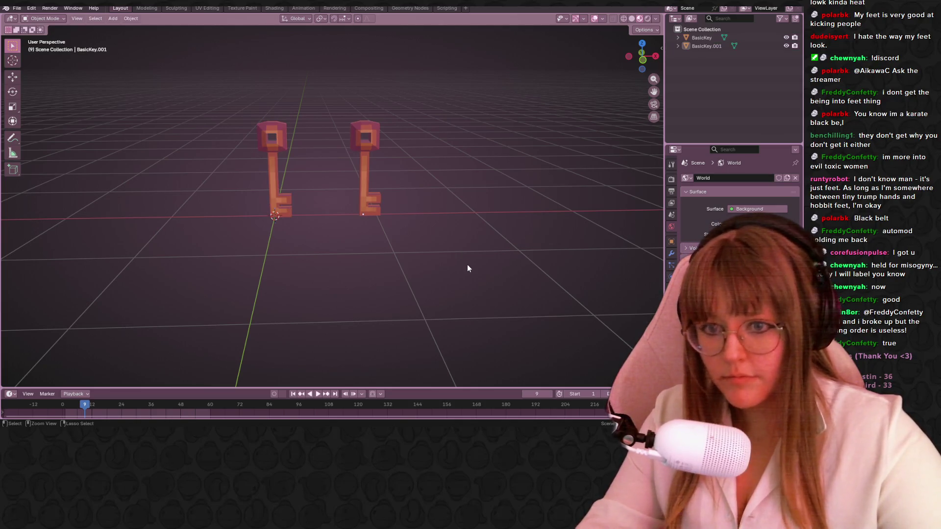
{"action": "middle_click_drag", "start_coordinate": [468, 264], "coordinate": [403, 213]}
{"action": "left_click", "coordinate": [379, 200]}
{"action": "key", "text": "a"}
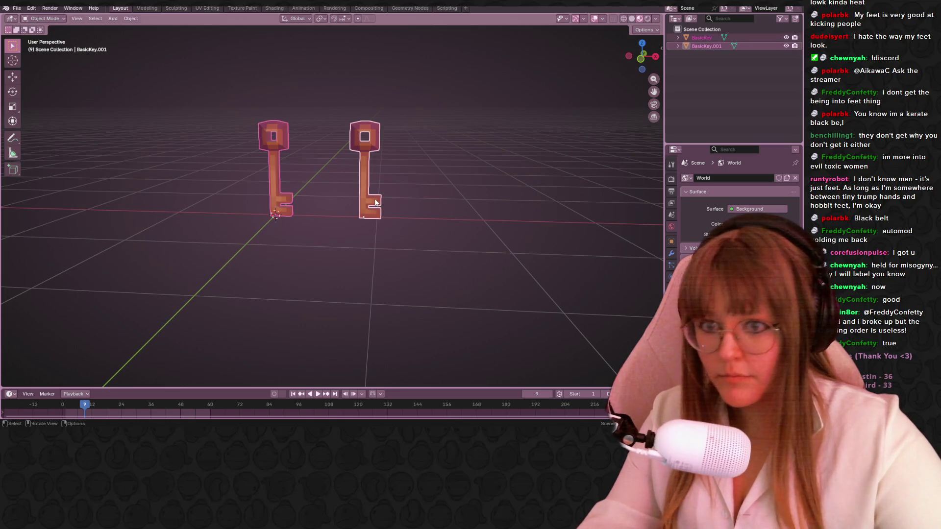
{"action": "left_click", "coordinate": [449, 238]}
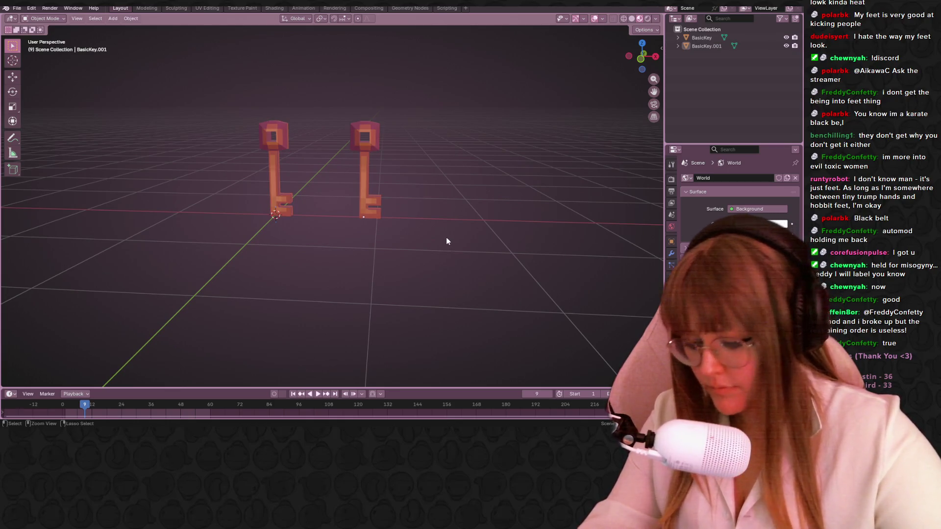
{"action": "key", "text": "ctrl+a"}
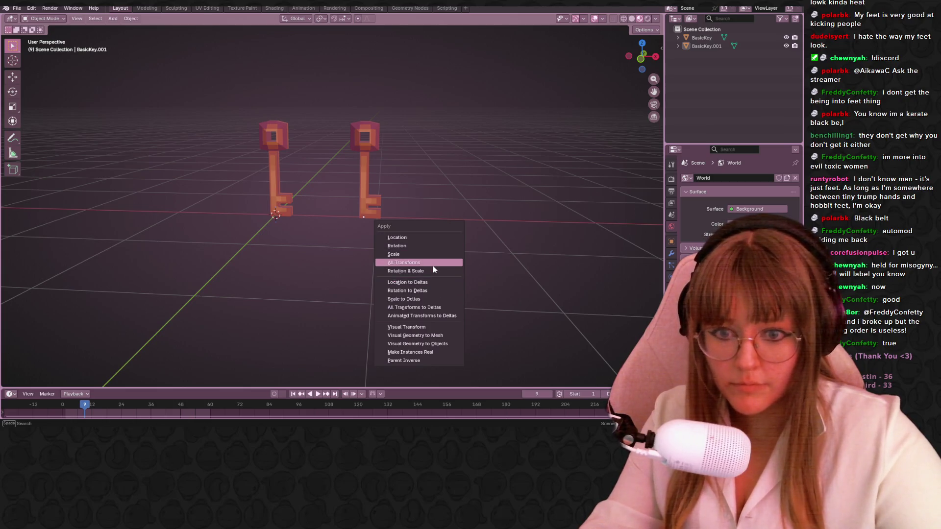
Box-select both keys and apply All Transforms to bake location, rotation and scale
{"action": "left_click", "coordinate": [432, 270]}
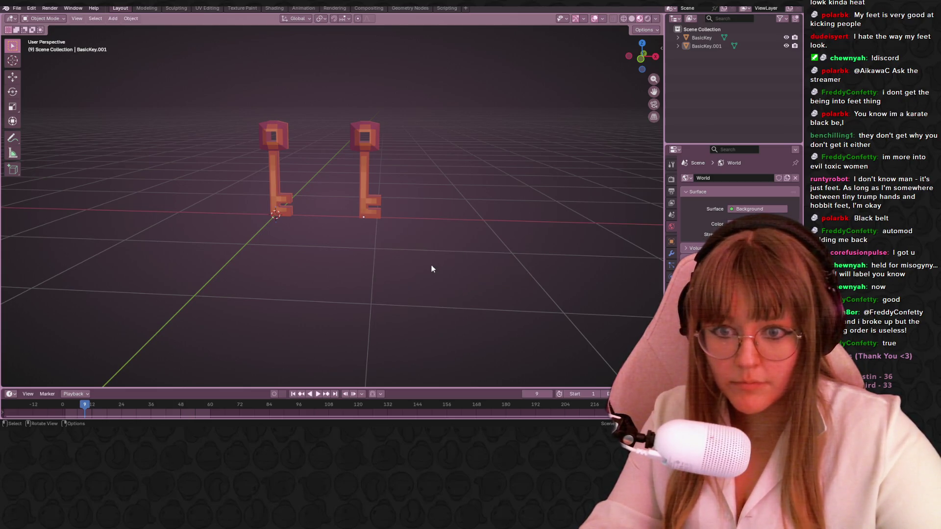
{"action": "middle_click_drag", "start_coordinate": [445, 259], "coordinate": [439, 269]}
{"action": "left_click_drag", "start_coordinate": [230, 111], "coordinate": [444, 269]}
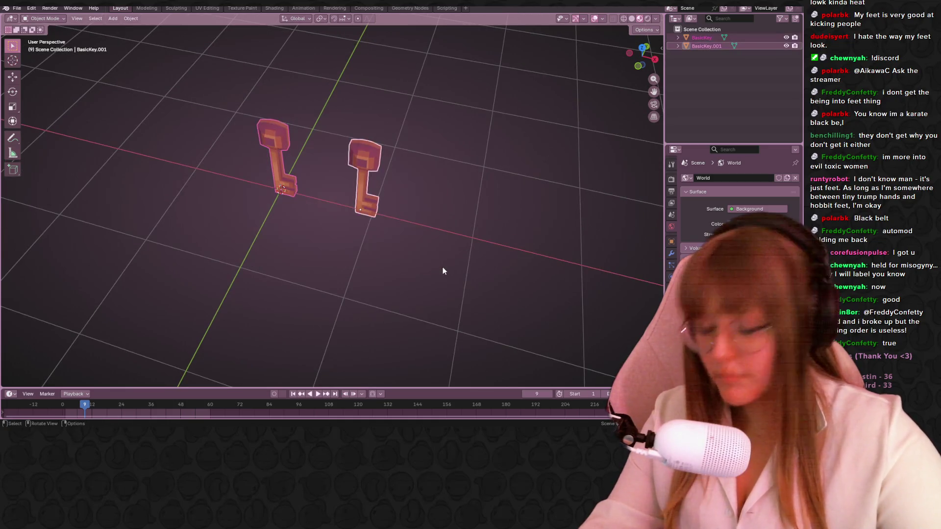
{"action": "key", "text": "ctrl+a"}
{"action": "left_click", "coordinate": [439, 288]}
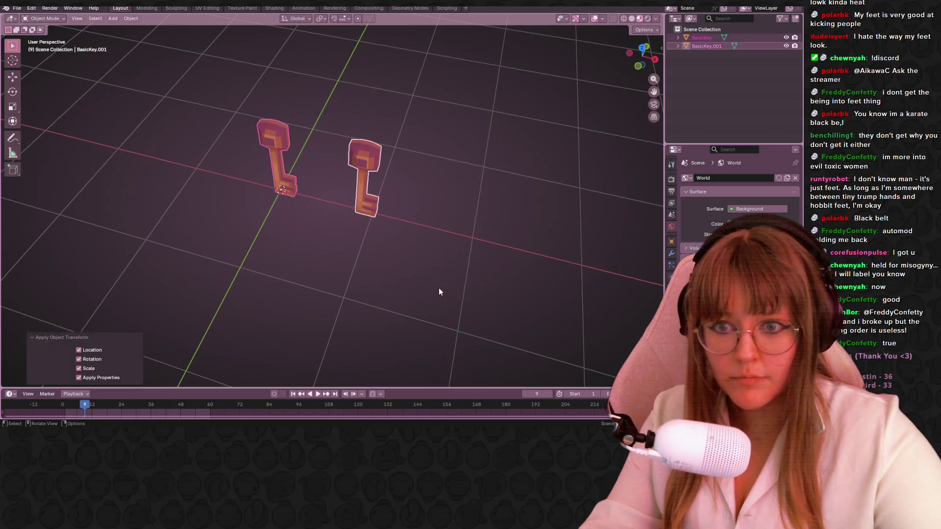
{"action": "key", "text": "alt+a"}
Check each key's transforms, then bring up the object context menu on the duplicate
{"action": "left_click", "coordinate": [355, 213]}
{"action": "middle_click_drag", "start_coordinate": [354, 214], "coordinate": [429, 204]}
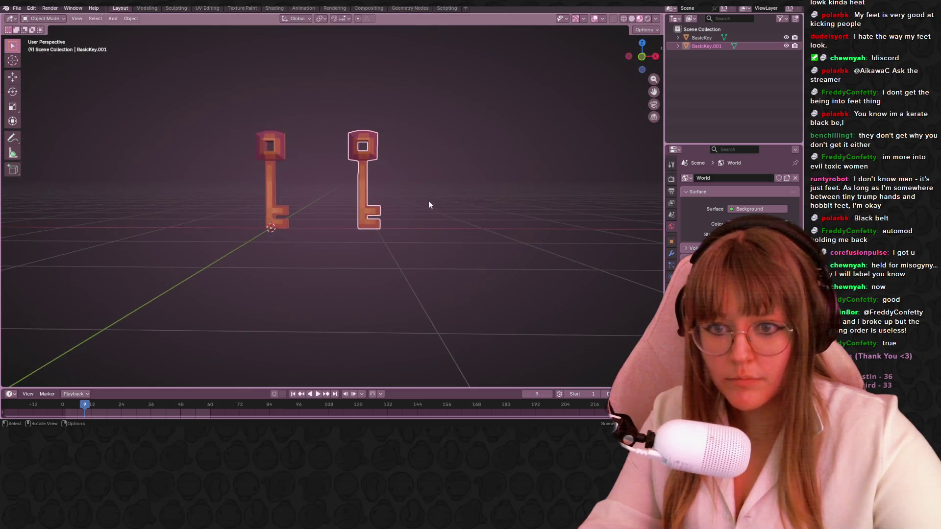
{"action": "left_click", "coordinate": [276, 201]}
{"action": "left_click", "coordinate": [364, 225]}
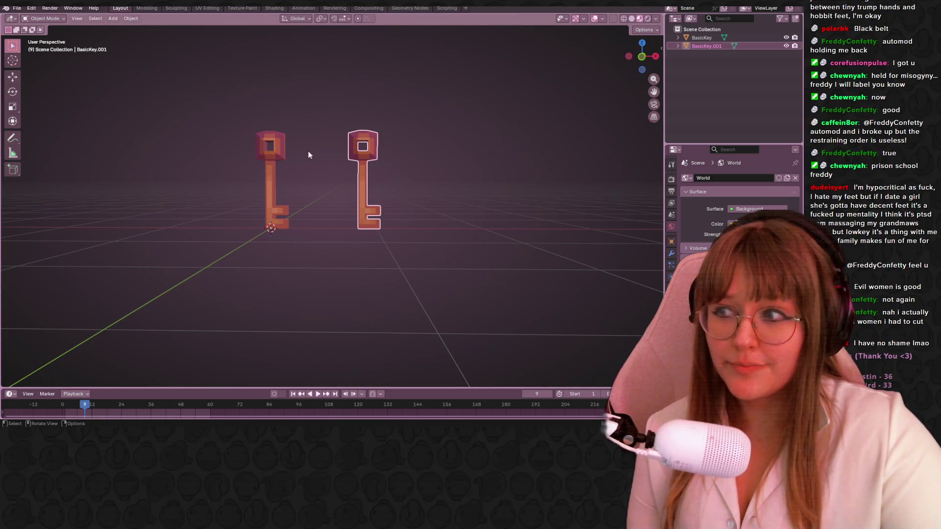
{"action": "right_click", "coordinate": [339, 144]}
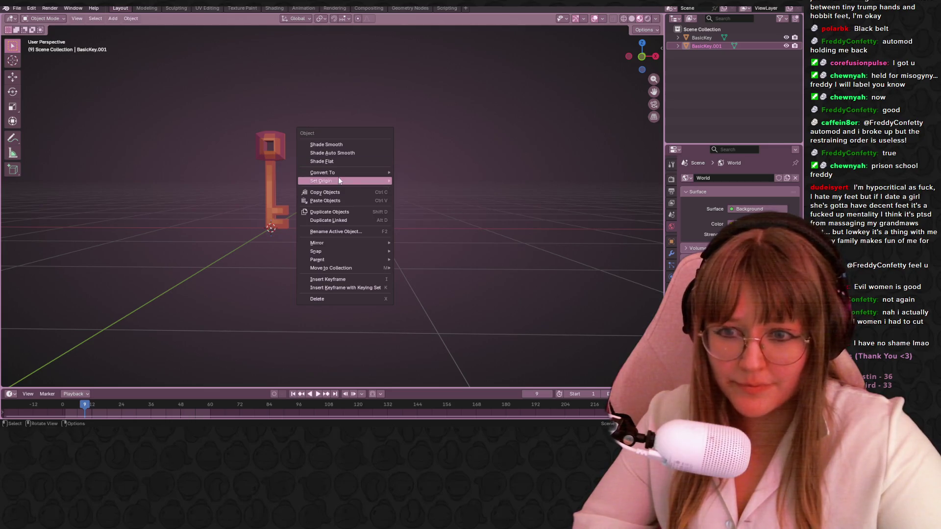
{"action": "left_click", "coordinate": [642, 57]}
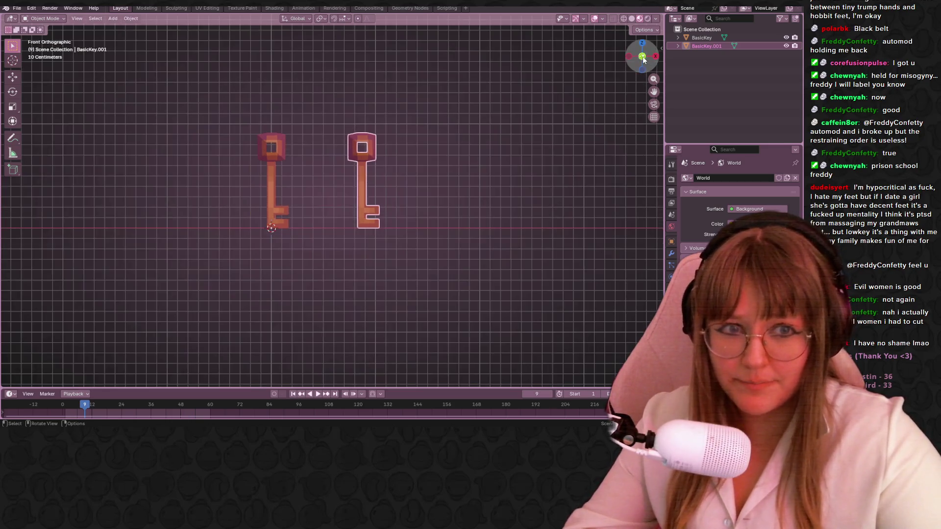
{"action": "scroll", "coordinate": [409, 184], "scroll_direction": "up", "scroll_amount": 2}
{"action": "key", "text": "g"}
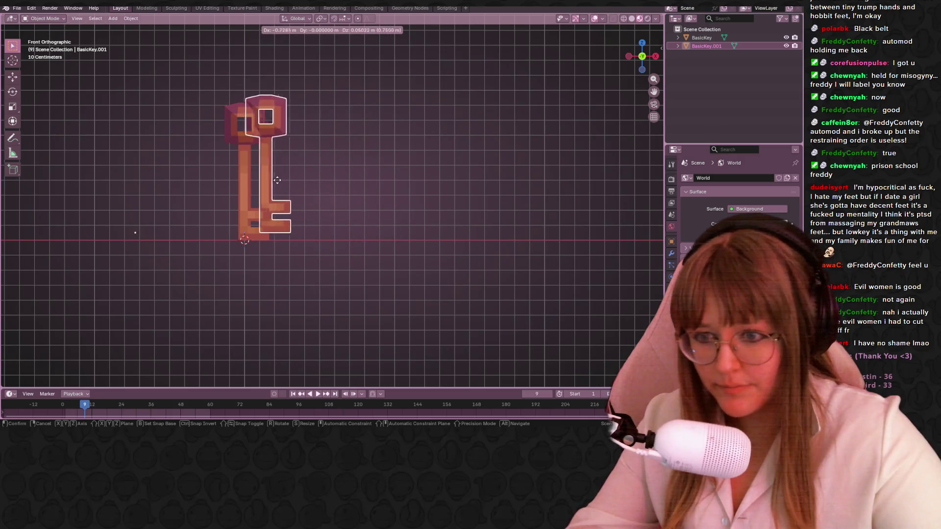
{"action": "key", "text": "Escape"}
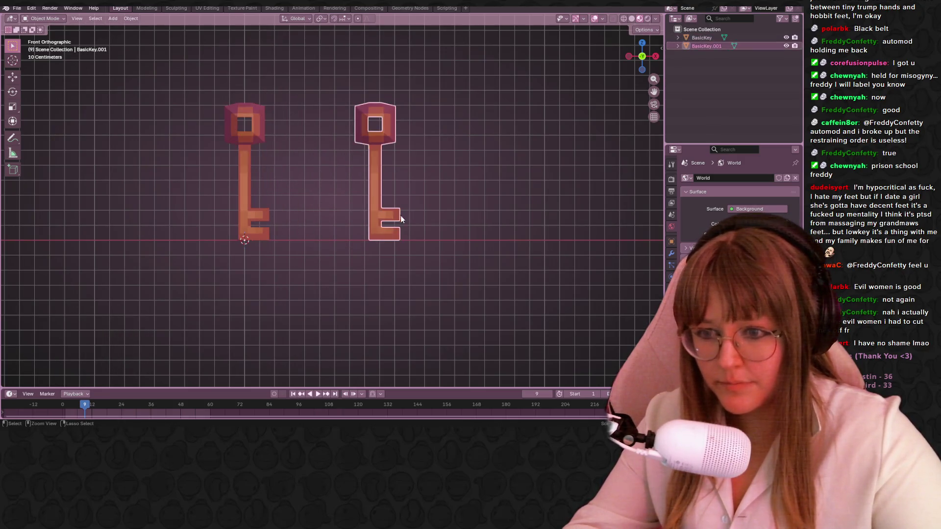
{"action": "key", "text": "a"}
{"action": "left_click", "coordinate": [476, 201]}
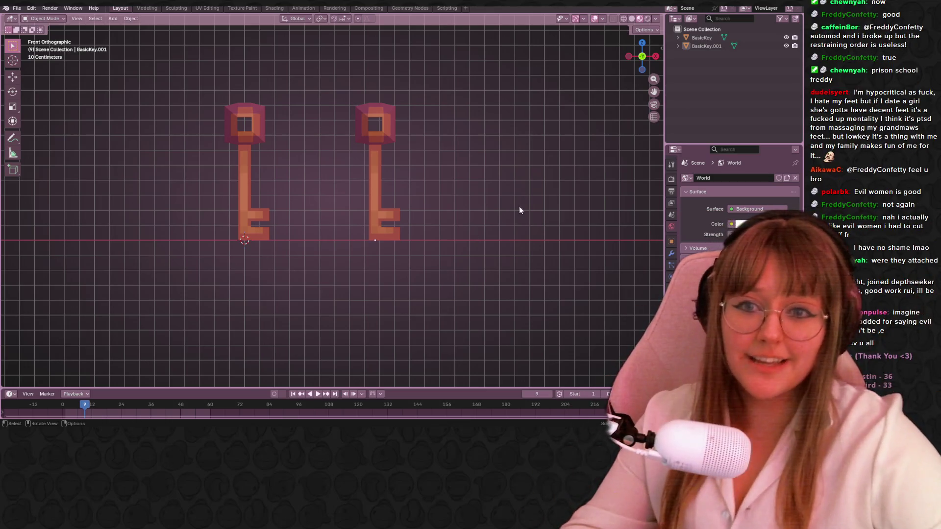
{"action": "scroll", "coordinate": [534, 167], "scroll_direction": "up", "scroll_amount": 2}
Select the duplicate key BasicKey.001 and enter Edit Mode on its mesh
{"action": "middle_click_drag", "start_coordinate": [533, 166], "coordinate": [368, 199], "text": "shift"}
{"action": "left_click", "coordinate": [354, 203]}
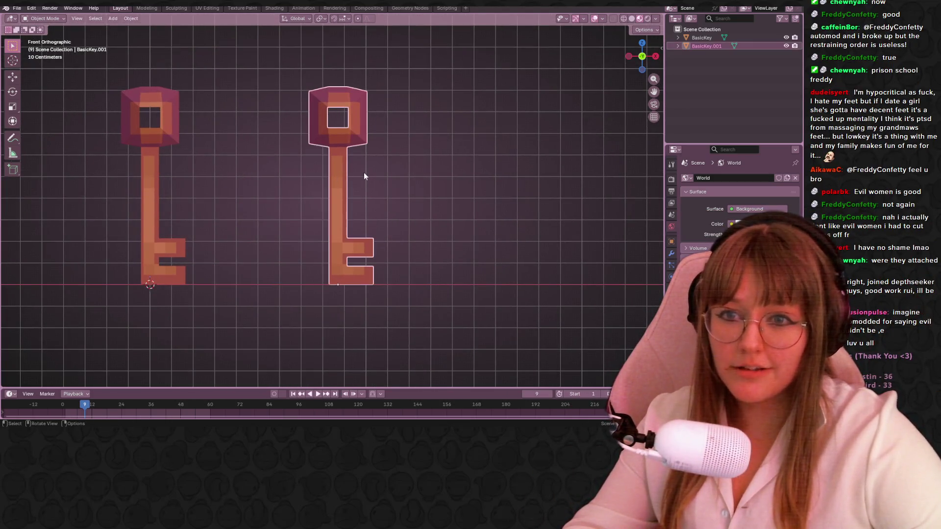
{"action": "key", "text": "Tab"}
Select the bow's front face and bring up its delete options (X)
{"action": "middle_click_drag", "start_coordinate": [394, 136], "coordinate": [272, 222]}
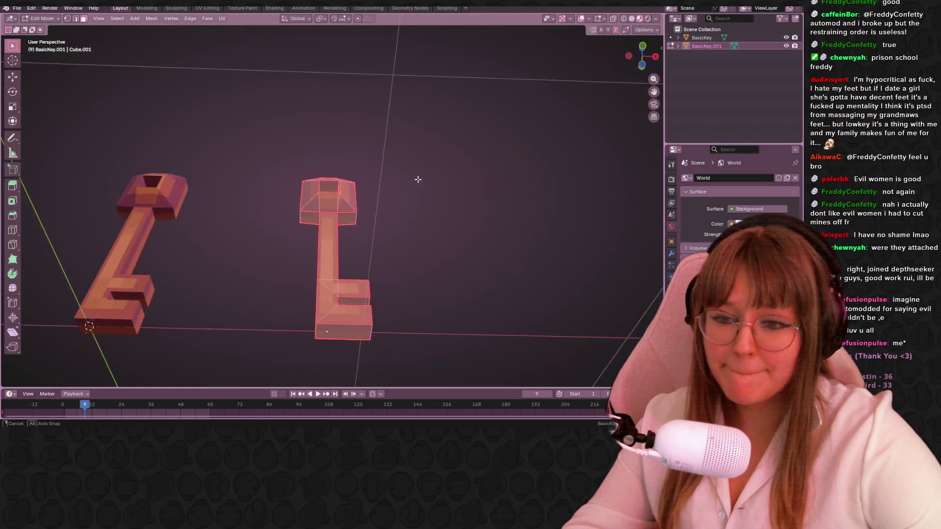
{"action": "mouse_move", "coordinate": [273, 222]}
{"action": "middle_mouse_down"}
{"action": "mouse_move", "coordinate": [381, 182]}
{"action": "mouse_move", "coordinate": [358, 125]}
{"action": "middle_mouse_up"}
{"action": "scroll", "coordinate": [380, 182], "scroll_direction": "up", "scroll_amount": 3}
{"action": "scroll", "coordinate": [380, 181], "scroll_direction": "up", "scroll_amount": 2}
{"action": "scroll", "coordinate": [381, 181], "scroll_direction": "up", "scroll_amount": 2}
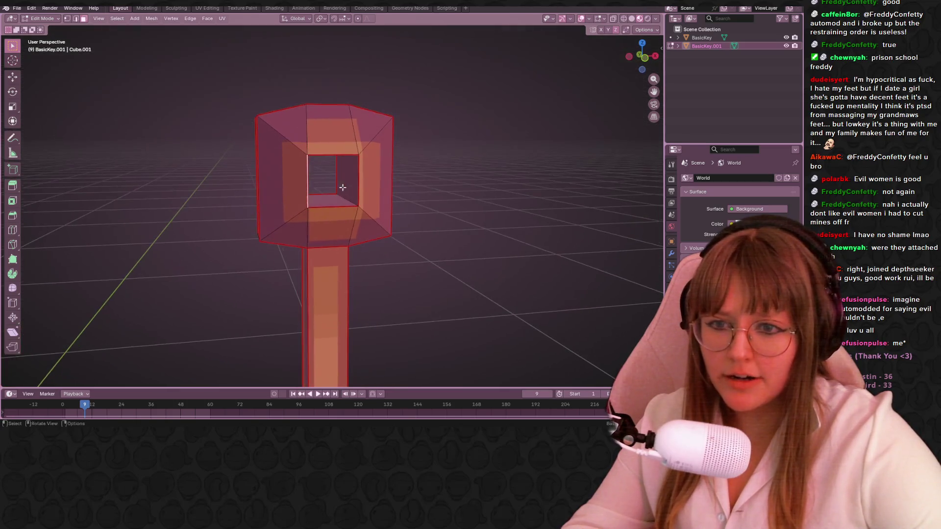
{"action": "middle_click_drag", "start_coordinate": [359, 125], "coordinate": [357, 192]}
{"action": "left_click", "coordinate": [354, 166]}
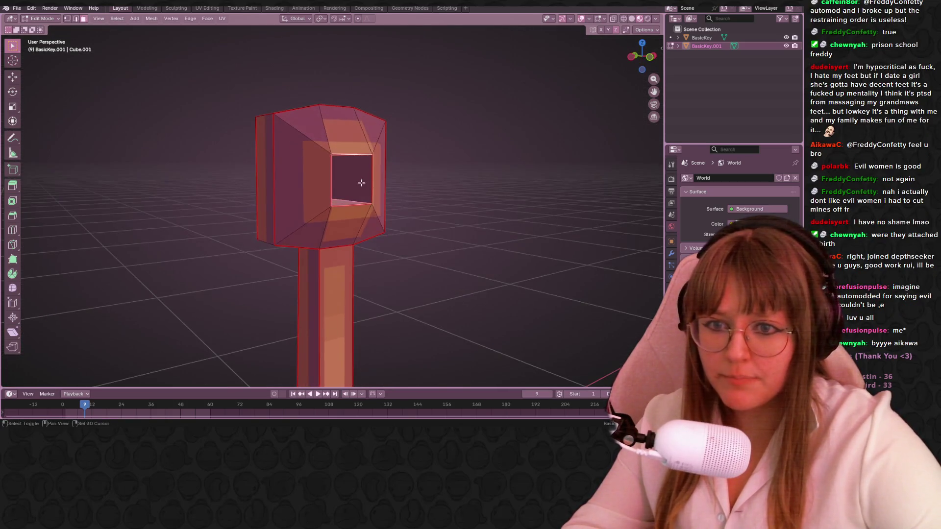
{"action": "key", "text": "x"}
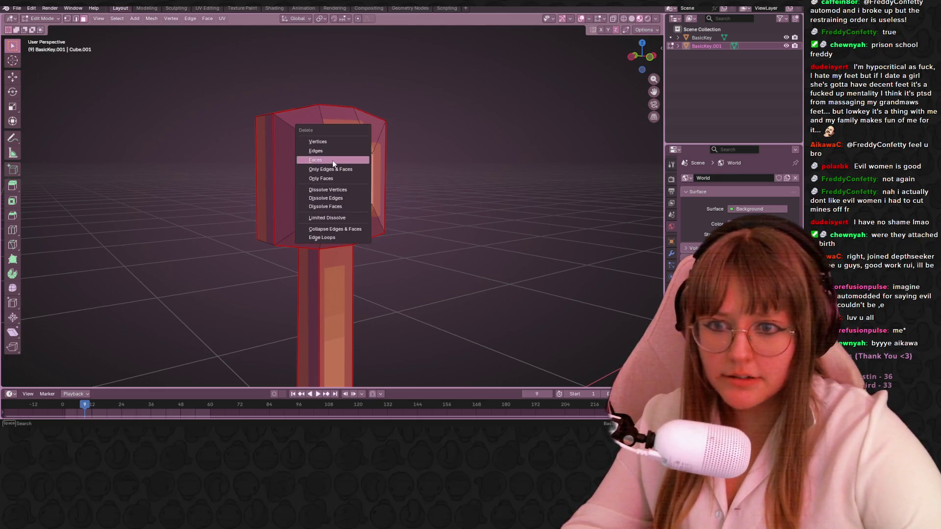
Delete the front faces, opening a hole through the key's head
{"action": "left_click", "coordinate": [332, 160]}
{"action": "middle_click_drag", "start_coordinate": [448, 193], "coordinate": [418, 181]}
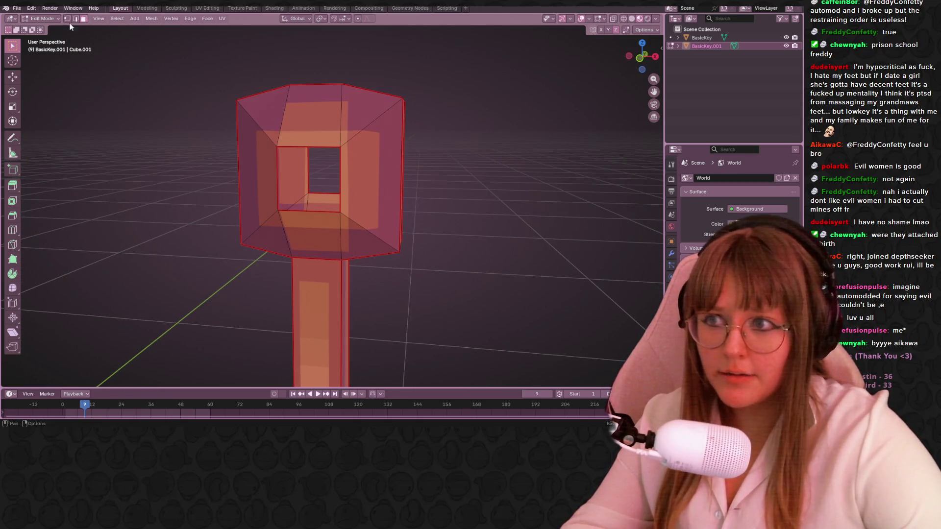
{"action": "mouse_move", "coordinate": [317, 199]}
{"action": "middle_mouse_down"}
{"action": "mouse_move", "coordinate": [548, 248]}
{"action": "mouse_move", "coordinate": [377, 255]}
{"action": "mouse_move", "coordinate": [495, 269]}
{"action": "middle_mouse_up"}
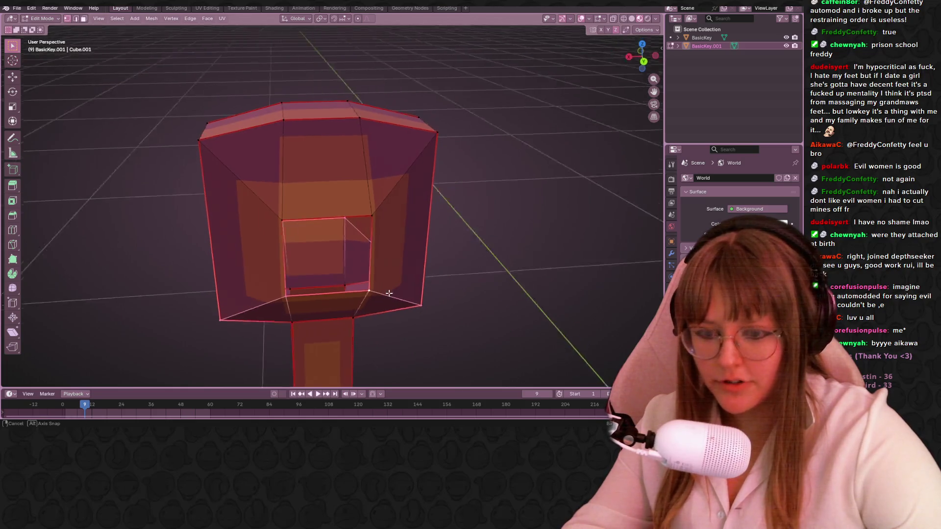
{"action": "mouse_move", "coordinate": [385, 292]}
{"action": "middle_mouse_down"}
{"action": "mouse_move", "coordinate": [431, 242]}
{"action": "mouse_move", "coordinate": [375, 259]}
{"action": "middle_mouse_up"}
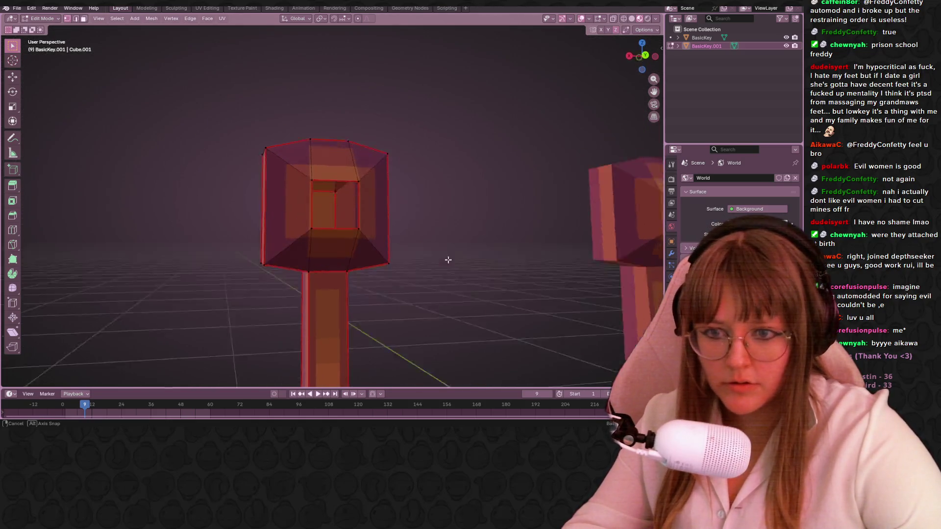
{"action": "scroll", "coordinate": [362, 251], "scroll_direction": "up", "scroll_amount": 2}
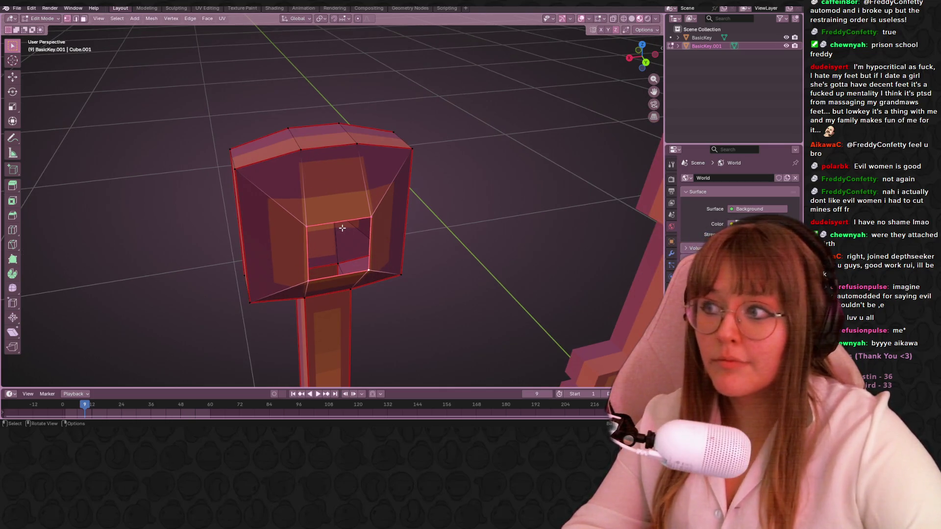
Select the inner face at the back of the hole and UV-unwrap it
{"action": "left_click", "coordinate": [342, 228]}
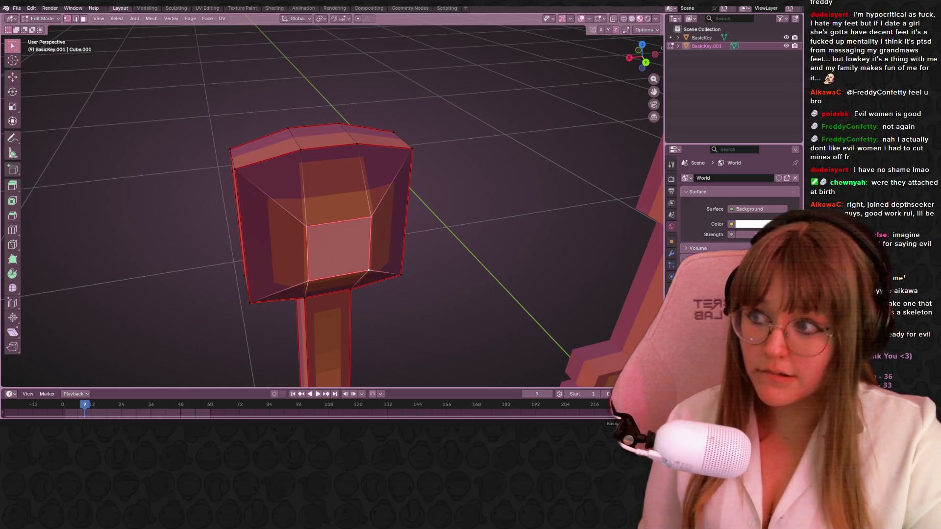
{"action": "mouse_move", "coordinate": [95, 126]}
{"action": "middle_mouse_down"}
{"action": "mouse_move", "coordinate": [547, 195]}
{"action": "mouse_move", "coordinate": [534, 172]}
{"action": "mouse_move", "coordinate": [345, 274]}
{"action": "middle_mouse_up"}
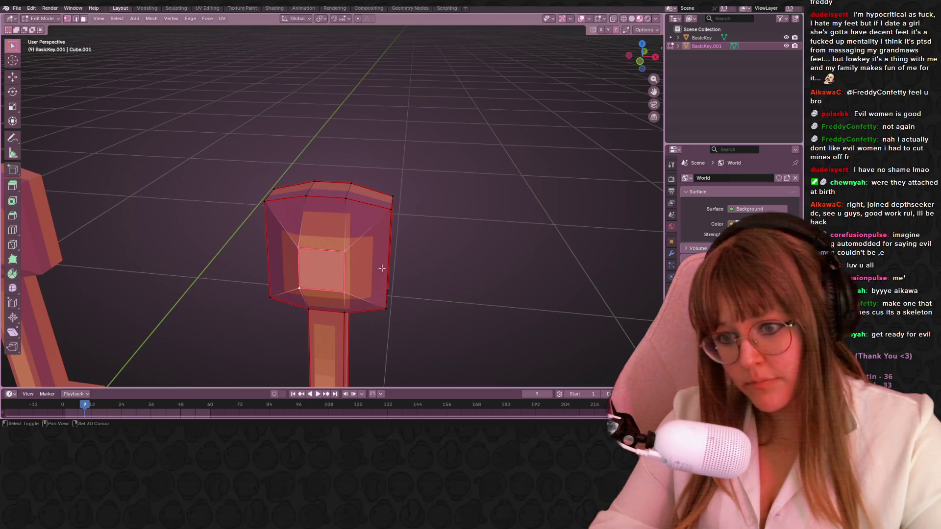
{"action": "key", "text": "u"}
{"action": "left_click", "coordinate": [449, 350]}
{"action": "mouse_move", "coordinate": [499, 248]}
{"action": "middle_mouse_down"}
{"action": "mouse_move", "coordinate": [439, 200]}
{"action": "mouse_move", "coordinate": [311, 169]}
{"action": "middle_mouse_up"}
In UV Editing, set the hole face's island to the key's texel density and shrink it
{"action": "left_click", "coordinate": [207, 7]}
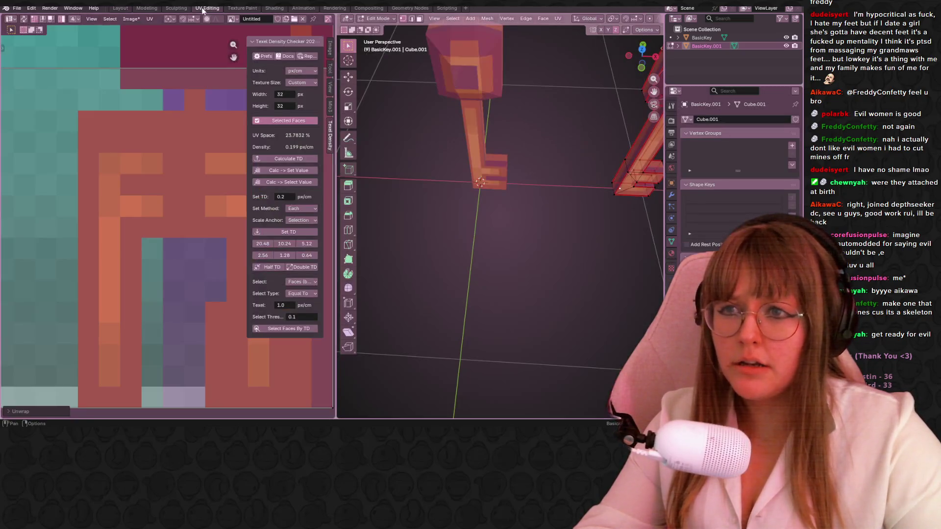
{"action": "scroll", "coordinate": [197, 190], "scroll_direction": "down", "scroll_amount": 2}
{"action": "scroll", "coordinate": [196, 190], "scroll_direction": "down", "scroll_amount": 8}
{"action": "scroll", "coordinate": [195, 190], "scroll_direction": "up", "scroll_amount": 5}
{"action": "left_click", "coordinate": [288, 232]}
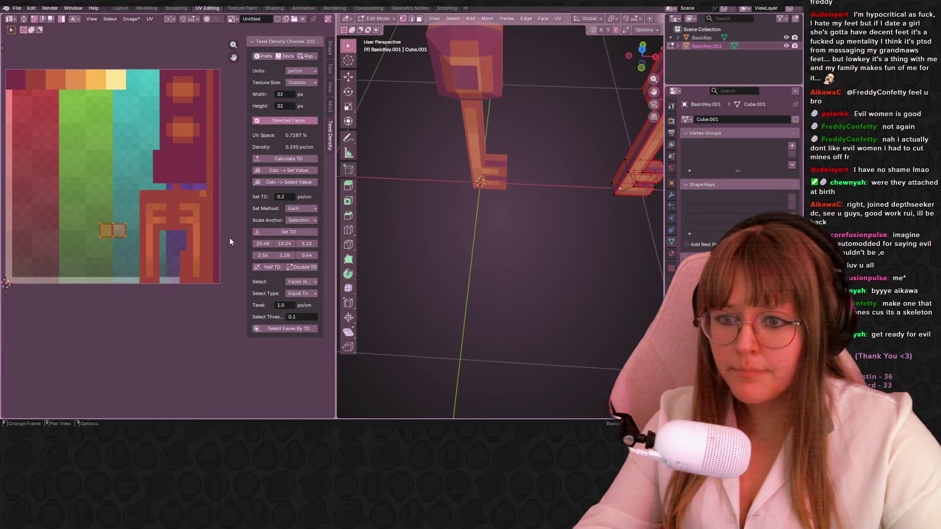
{"action": "scroll", "coordinate": [103, 250], "scroll_direction": "up", "scroll_amount": 3}
{"action": "scroll", "coordinate": [119, 250], "scroll_direction": "up", "scroll_amount": 2}
{"action": "key", "text": "g"}
{"action": "left_click", "coordinate": [81, 225]}
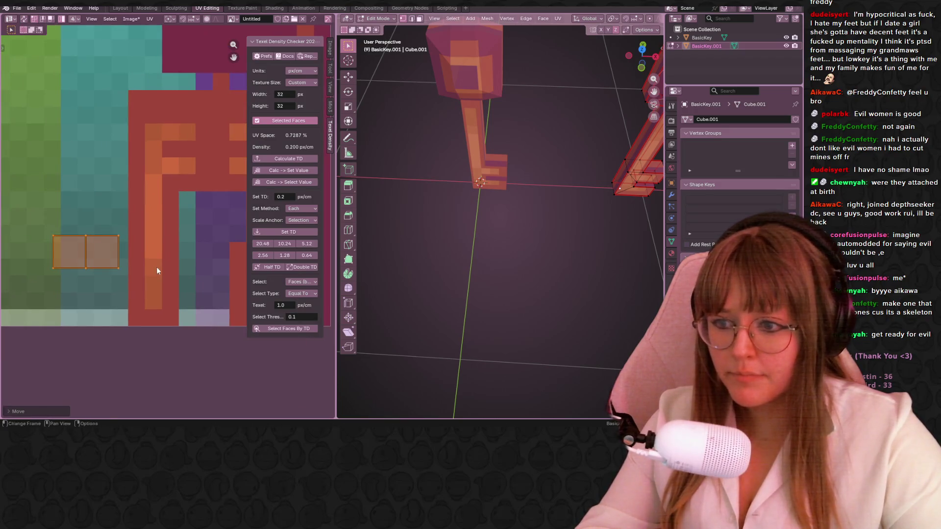
{"action": "middle_click_drag", "start_coordinate": [157, 270], "coordinate": [101, 194]}
{"action": "key", "text": "s"}
{"action": "left_click", "coordinate": [106, 231]}
Move the island onto the teal strip at the texture's top edge
{"action": "key", "text": "g"}
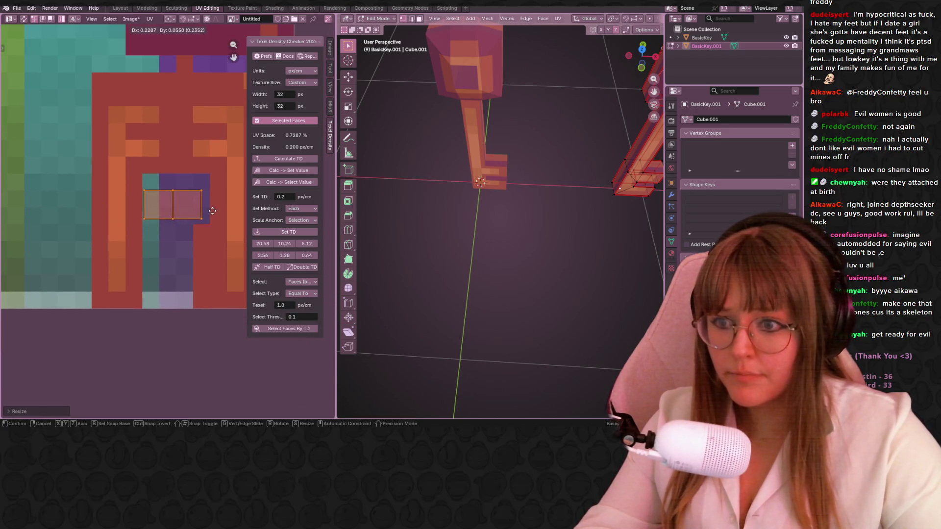
{"action": "left_click", "coordinate": [123, 275]}
{"action": "scroll", "coordinate": [186, 341], "scroll_direction": "down", "scroll_amount": 3}
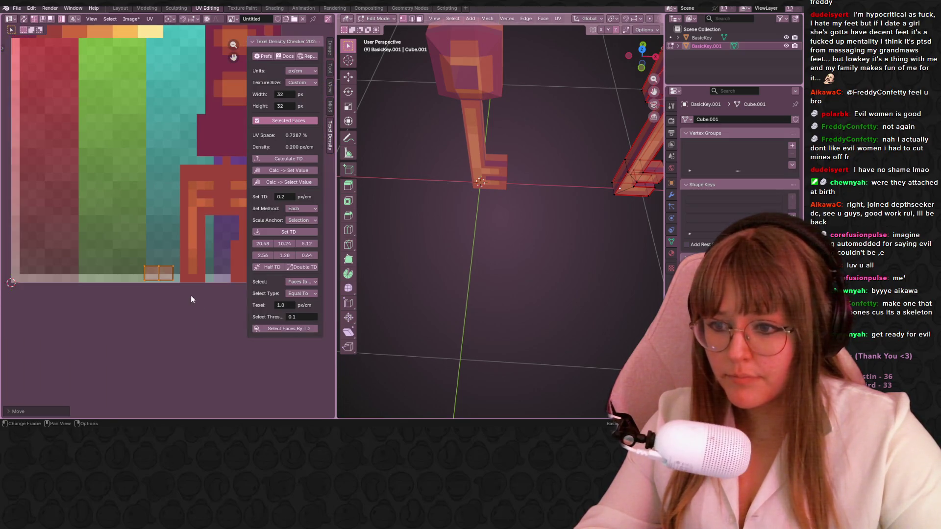
{"action": "middle_click_drag", "start_coordinate": [191, 300], "coordinate": [171, 383]}
{"action": "key", "text": "g"}
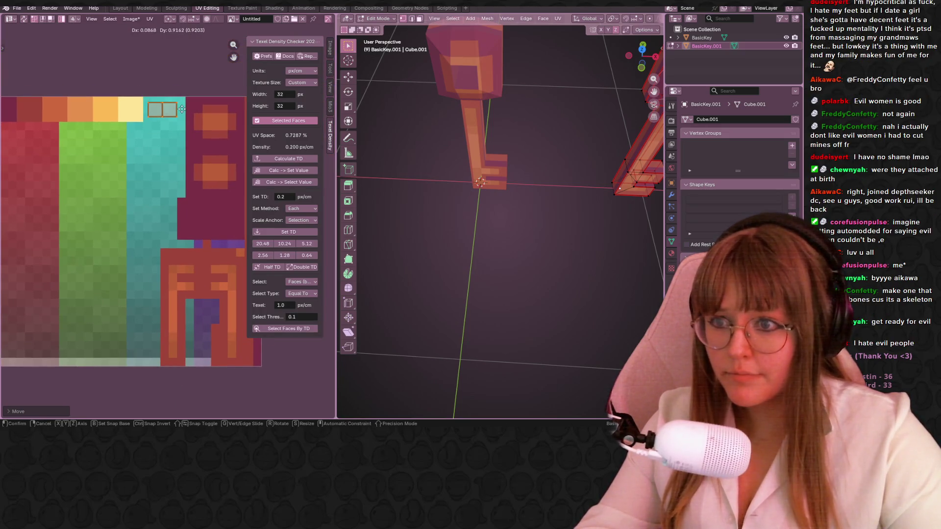
{"action": "left_click", "coordinate": [182, 107]}
{"action": "middle_click_drag", "start_coordinate": [173, 166], "coordinate": [142, 238]}
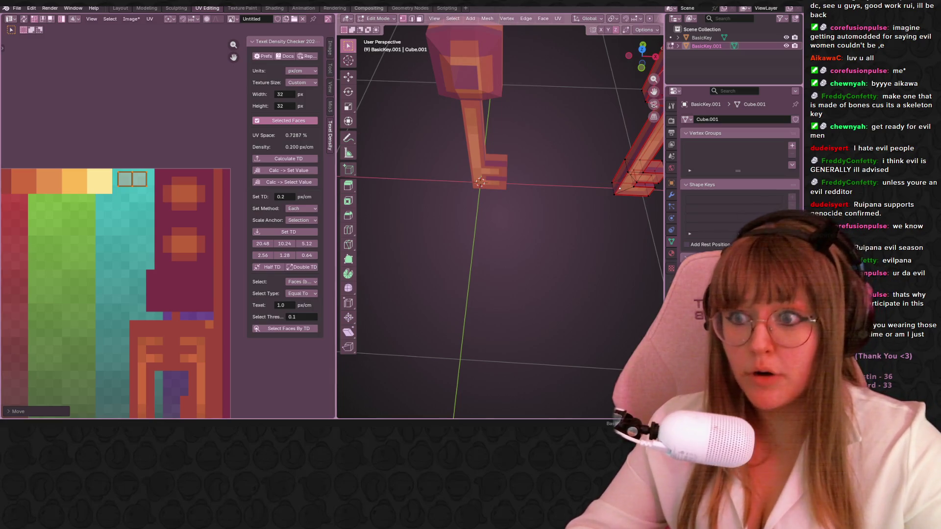
{"action": "scroll", "coordinate": [176, 220], "scroll_direction": "up", "scroll_amount": 1}
In Texture Paint, set the brush colour to teal for the hole's patch
{"action": "left_click", "coordinate": [252, 9]}
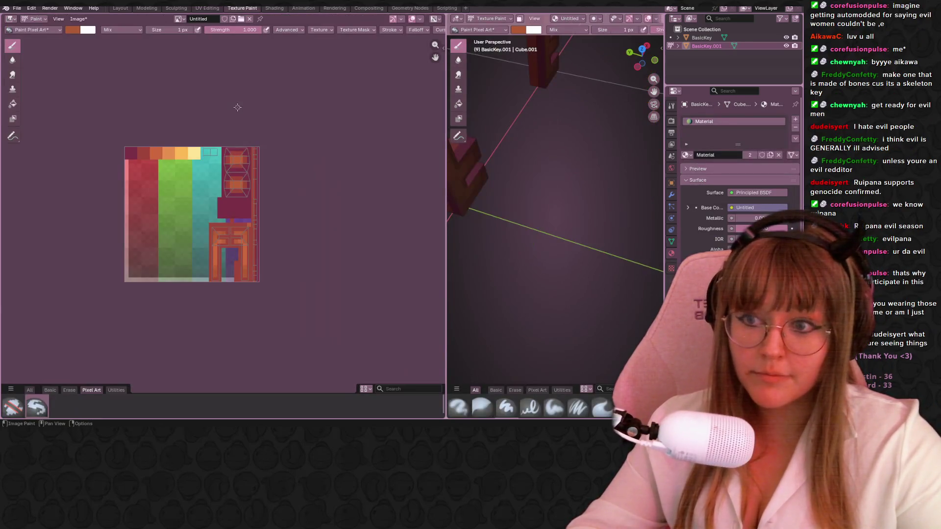
{"action": "scroll", "coordinate": [145, 62], "scroll_direction": "up", "scroll_amount": 3}
{"action": "scroll", "coordinate": [144, 63], "scroll_direction": "up", "scroll_amount": 2}
{"action": "left_click", "coordinate": [83, 31]}
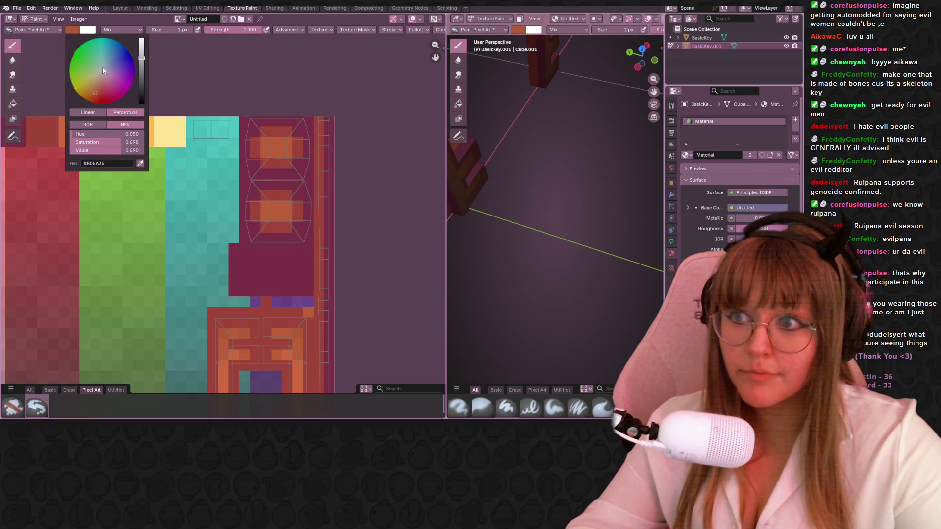
{"action": "left_click_drag", "start_coordinate": [102, 67], "coordinate": [99, 54]}
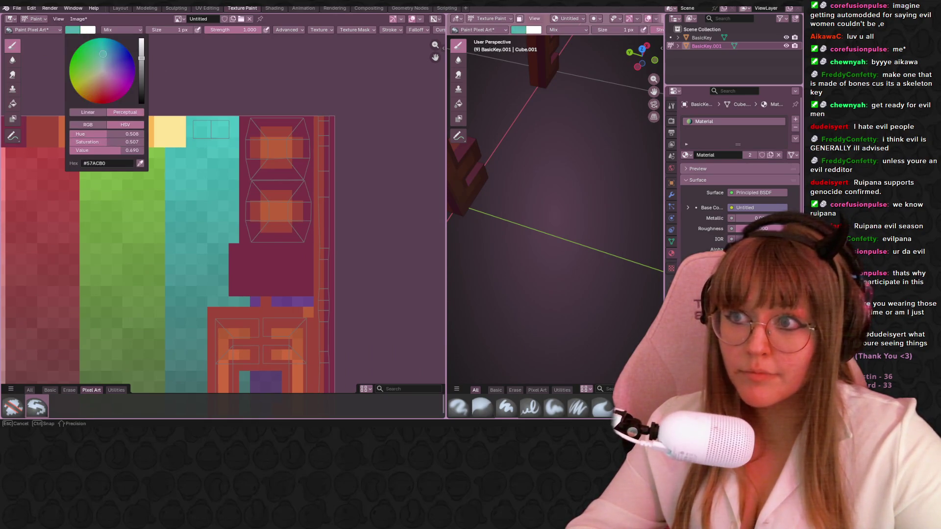
{"action": "scroll", "coordinate": [195, 120], "scroll_direction": "up", "scroll_amount": 1}
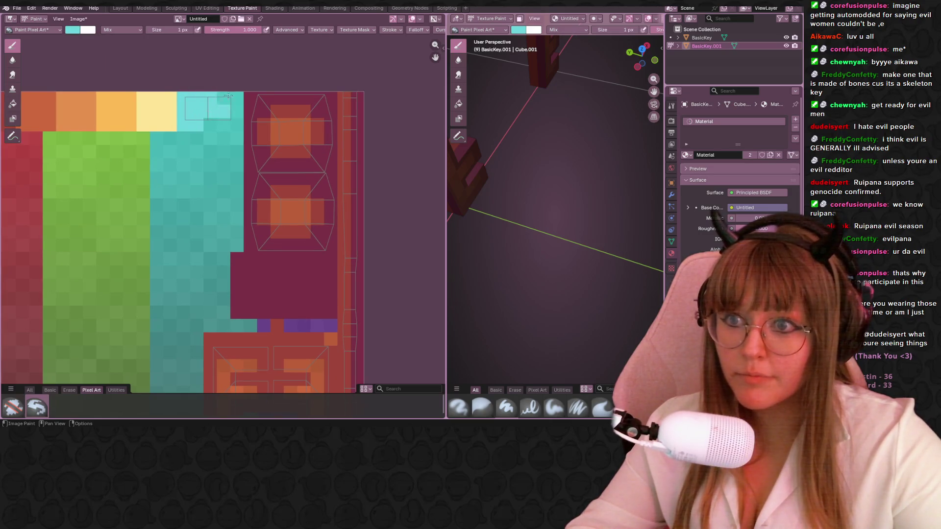
{"action": "scroll", "coordinate": [210, 115], "scroll_direction": "up", "scroll_amount": 3}
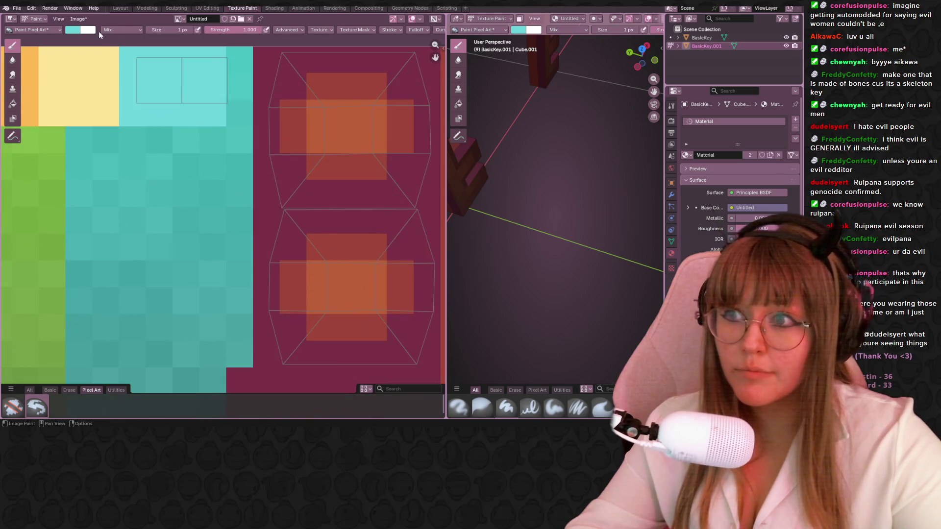
Darken the brush to blue and paint dark blue columns beside the island
{"action": "left_click", "coordinate": [75, 30]}
{"action": "left_click", "coordinate": [144, 58]}
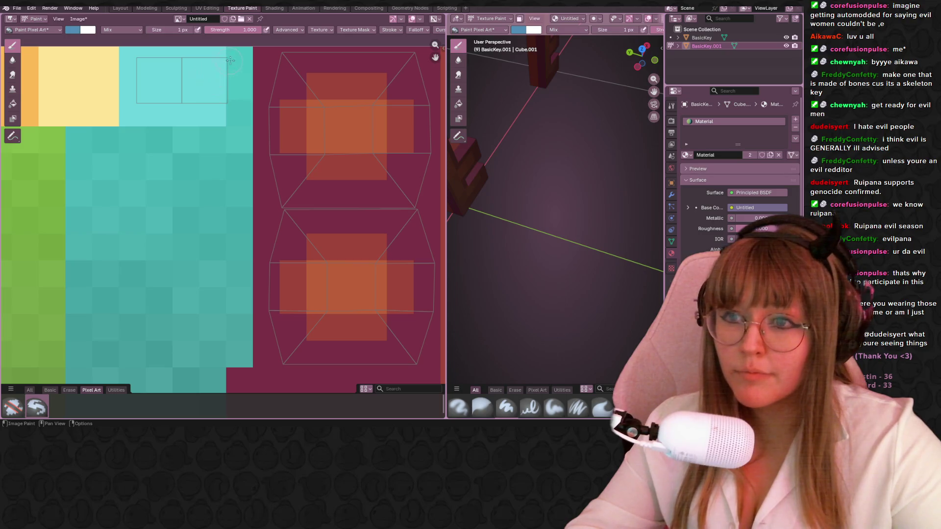
{"action": "left_click_drag", "start_coordinate": [230, 60], "coordinate": [237, 93]}
{"action": "left_click_drag", "start_coordinate": [181, 56], "coordinate": [183, 121]}
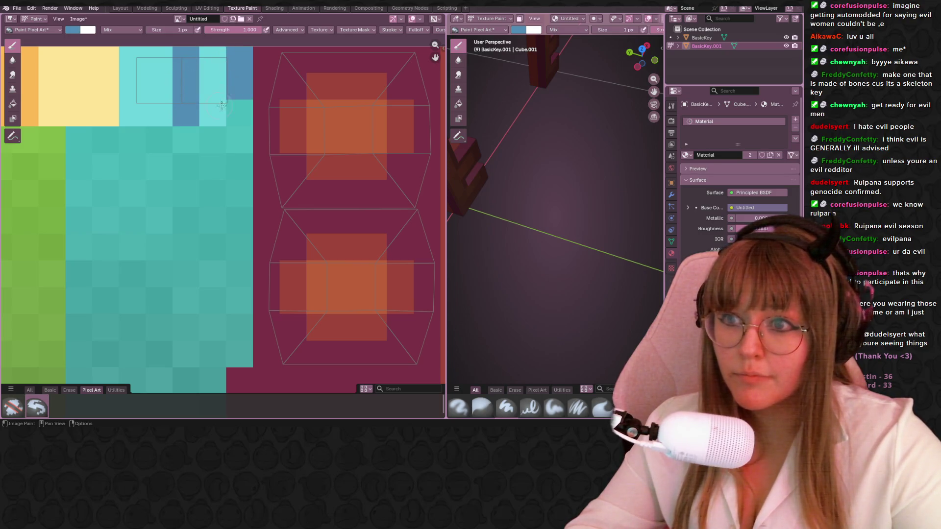
{"action": "middle_click_drag", "start_coordinate": [184, 125], "coordinate": [186, 221]}
{"action": "scroll", "coordinate": [217, 231], "scroll_direction": "up", "scroll_amount": 1}
{"action": "mouse_move", "coordinate": [558, 190]}
{"action": "middle_mouse_down"}
{"action": "mouse_move", "coordinate": [577, 242]}
{"action": "mouse_move", "coordinate": [467, 257]}
{"action": "middle_mouse_up"}
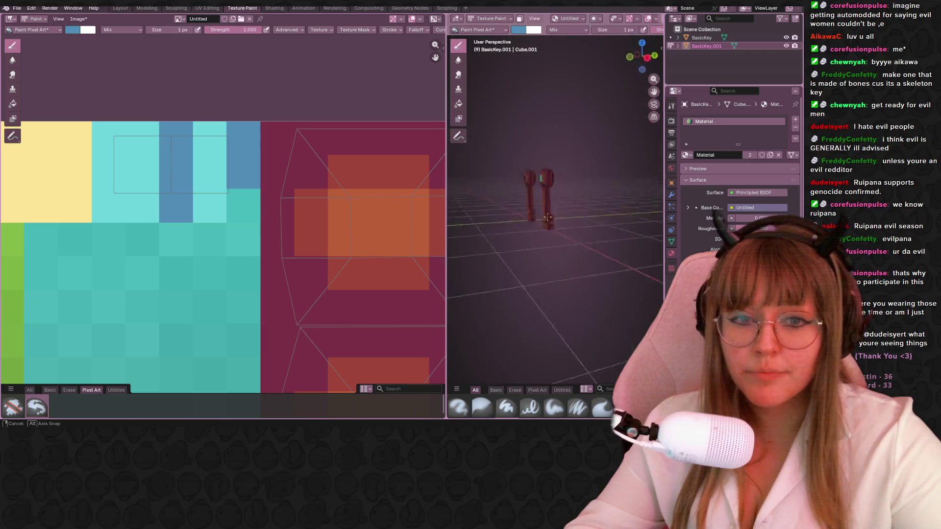
{"action": "middle_click_drag", "start_coordinate": [467, 257], "coordinate": [458, 226]}
{"action": "scroll", "coordinate": [320, 188], "scroll_direction": "down", "scroll_amount": 4}
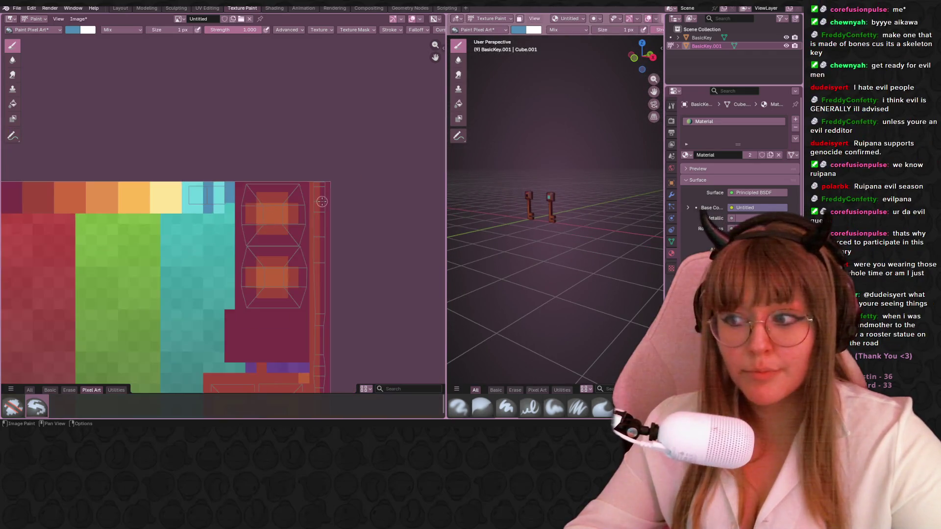
{"action": "scroll", "coordinate": [320, 188], "scroll_direction": "down", "scroll_amount": 3}
{"action": "scroll", "coordinate": [321, 188], "scroll_direction": "up", "scroll_amount": 2}
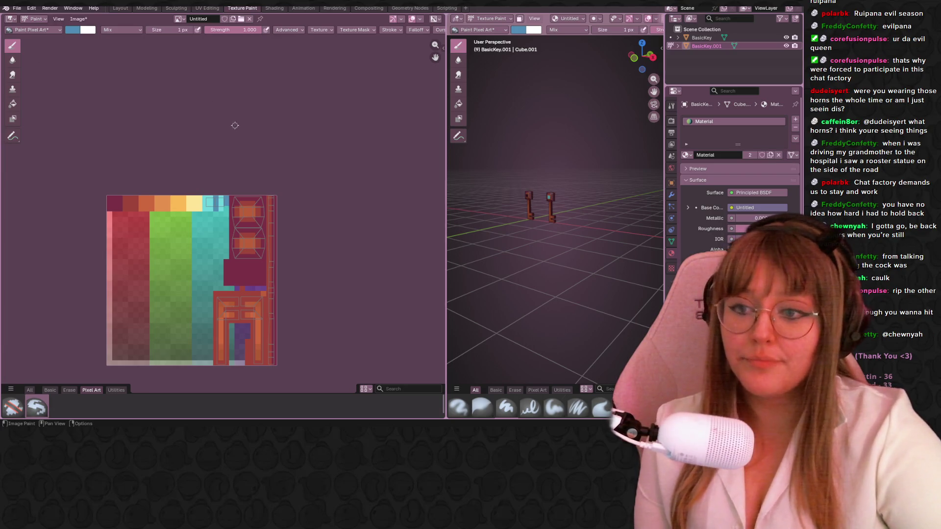
{"action": "scroll", "coordinate": [297, 256], "scroll_direction": "up", "scroll_amount": 1}
{"action": "middle_click_drag", "start_coordinate": [298, 256], "coordinate": [298, 164]}
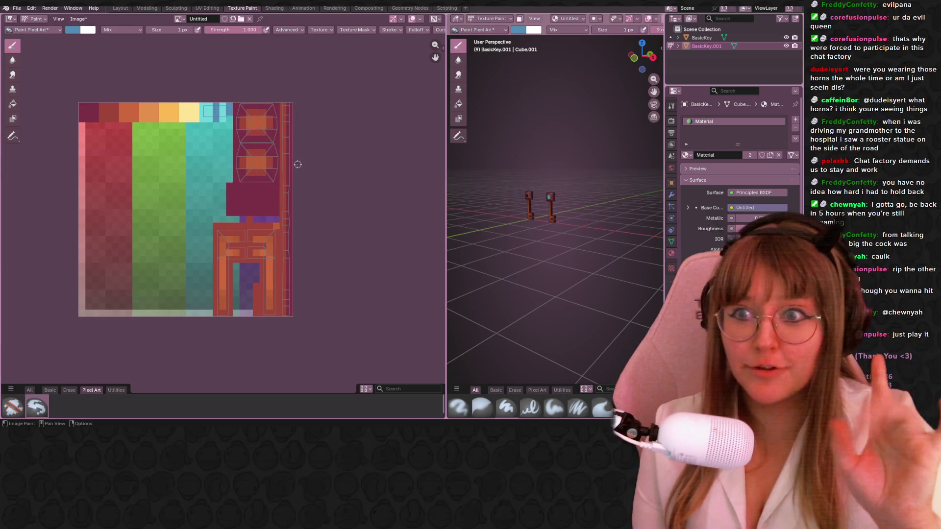
{"action": "scroll", "coordinate": [134, 199], "scroll_direction": "up", "scroll_amount": 2}
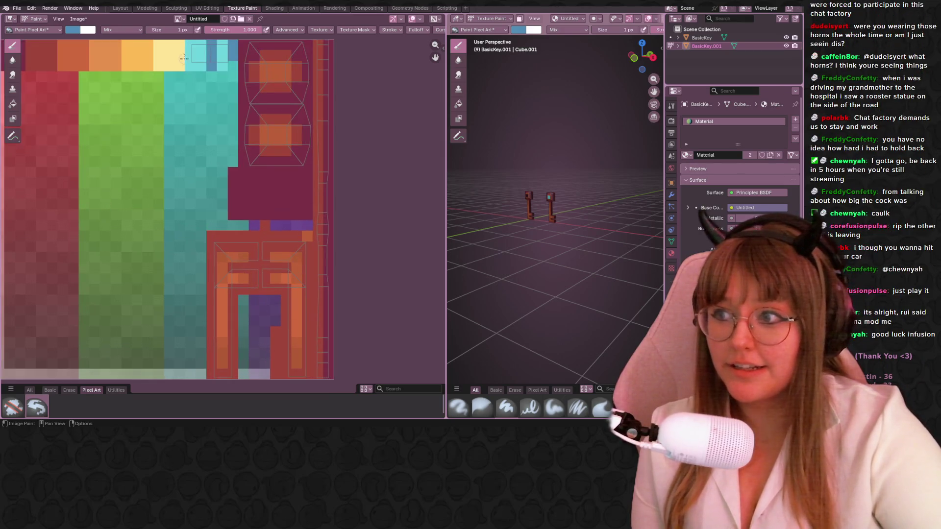
{"action": "middle_click_drag", "start_coordinate": [184, 59], "coordinate": [199, 155]}
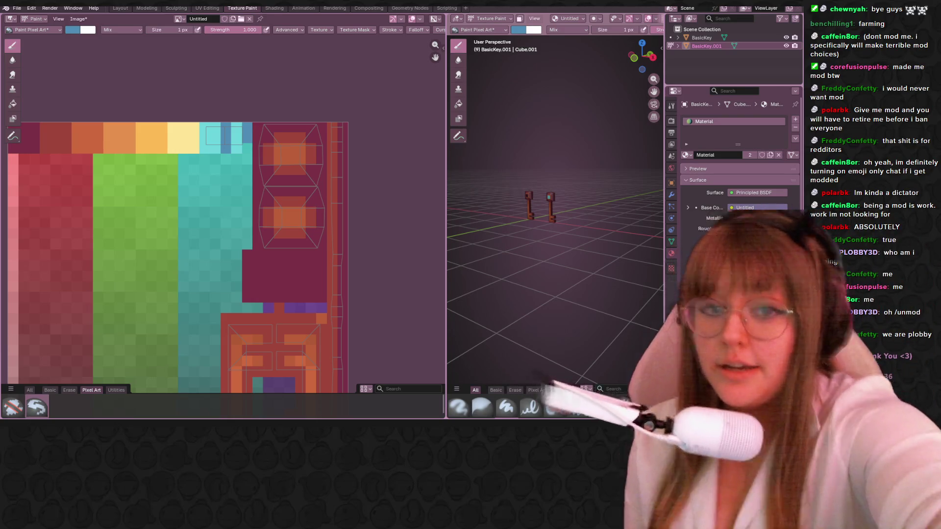
{"action": "mouse_move", "coordinate": [566, 221]}
{"action": "middle_mouse_down"}
{"action": "mouse_move", "coordinate": [594, 212]}
{"action": "mouse_move", "coordinate": [537, 190]}
{"action": "middle_mouse_up"}
{"action": "scroll", "coordinate": [537, 190], "scroll_direction": "up", "scroll_amount": 3}
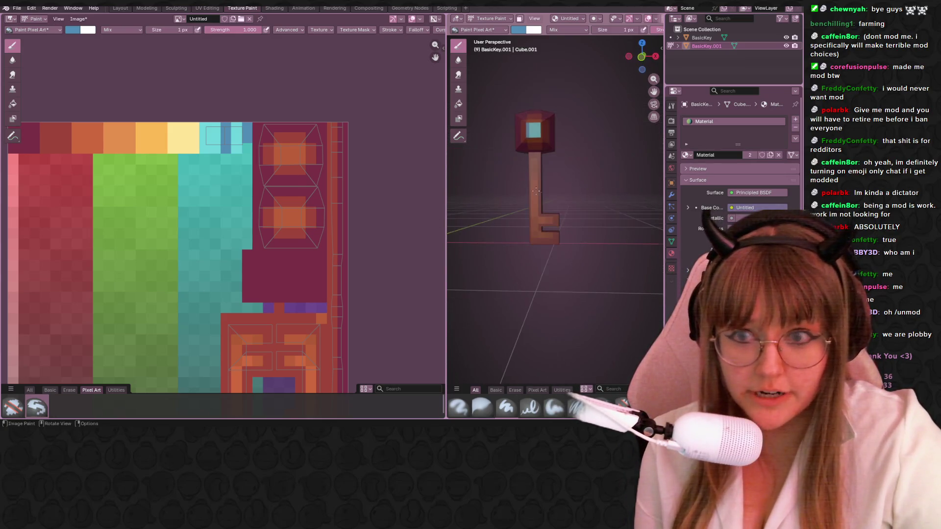
{"action": "scroll", "coordinate": [220, 206], "scroll_direction": "up", "scroll_amount": 2}
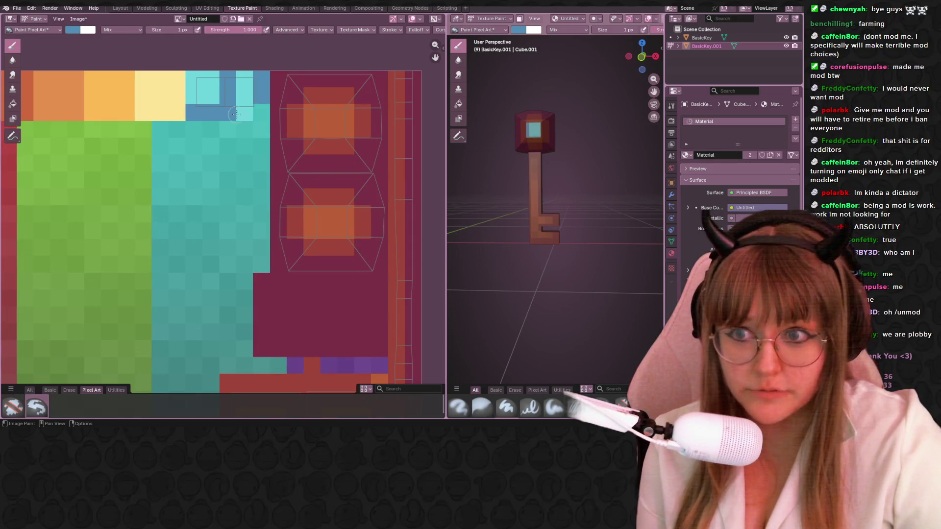
{"action": "middle_click_drag", "start_coordinate": [250, 110], "coordinate": [260, 170]}
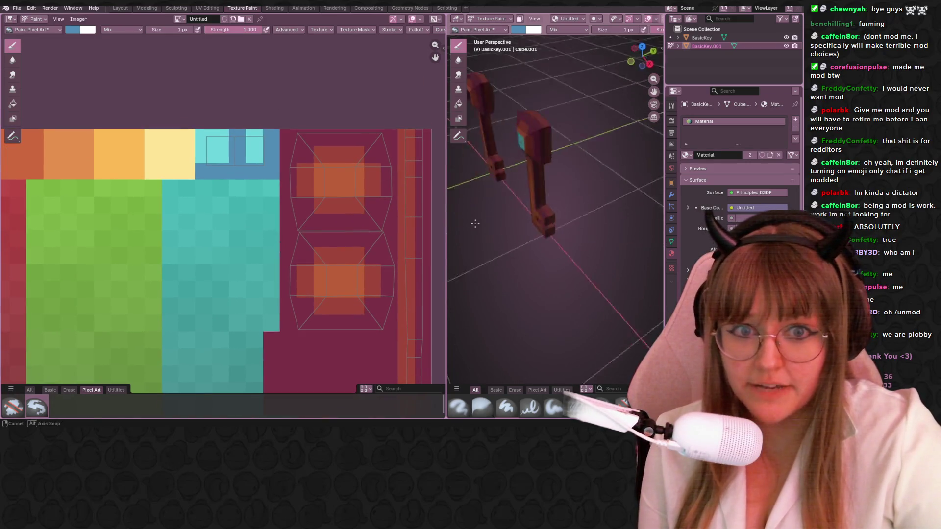
{"action": "mouse_move", "coordinate": [545, 183]}
{"action": "middle_mouse_down"}
{"action": "mouse_move", "coordinate": [578, 172]}
{"action": "mouse_move", "coordinate": [555, 230]}
{"action": "mouse_move", "coordinate": [544, 191]}
{"action": "middle_mouse_up"}
{"action": "scroll", "coordinate": [578, 172], "scroll_direction": "down", "scroll_amount": 3}
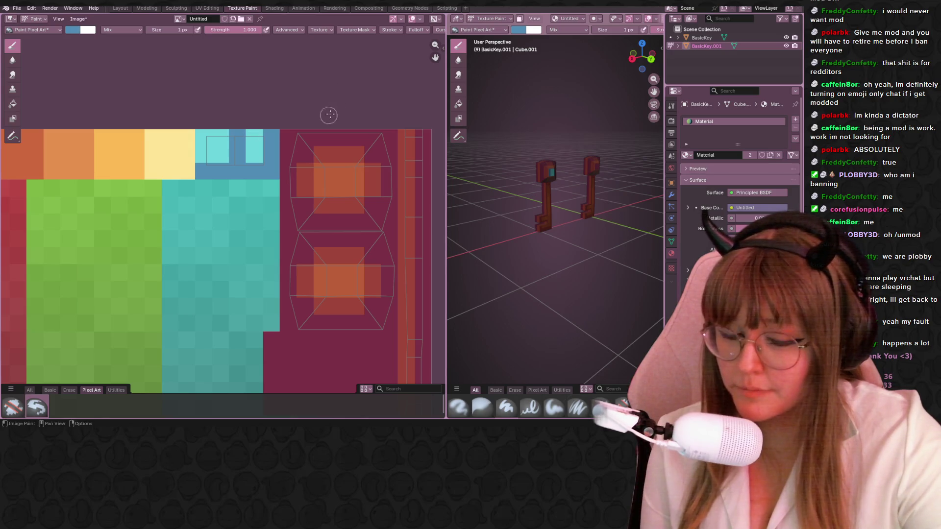
{"action": "scroll", "coordinate": [328, 163], "scroll_direction": "down", "scroll_amount": 3}
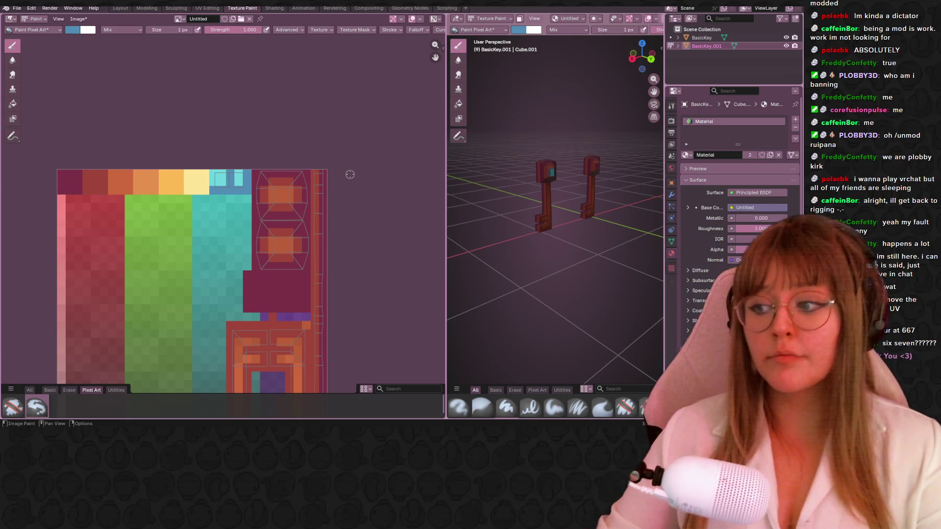
Inspect the keys from several angles, then return to the Layout workspace
{"action": "middle_click_drag", "start_coordinate": [261, 116], "coordinate": [199, 341]}
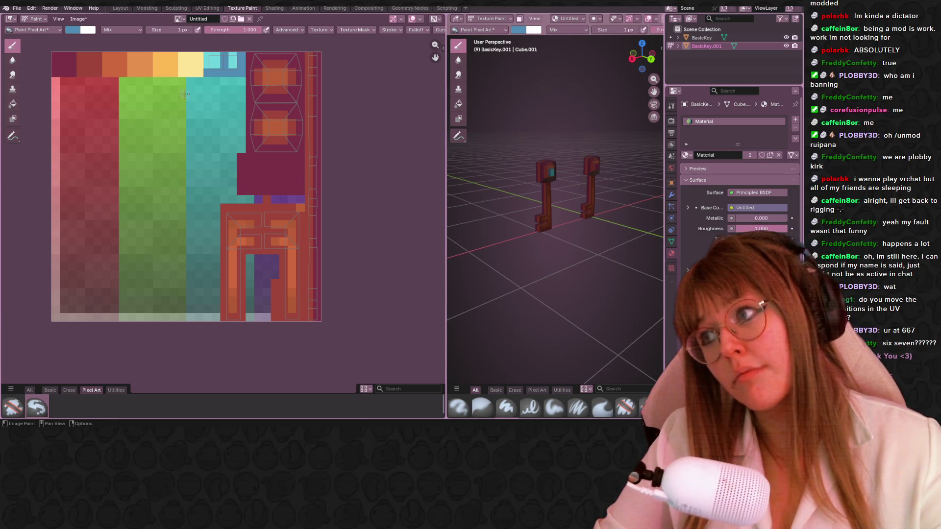
{"action": "scroll", "coordinate": [267, 96], "scroll_direction": "down", "scroll_amount": 1}
{"action": "scroll", "coordinate": [269, 111], "scroll_direction": "down", "scroll_amount": 2}
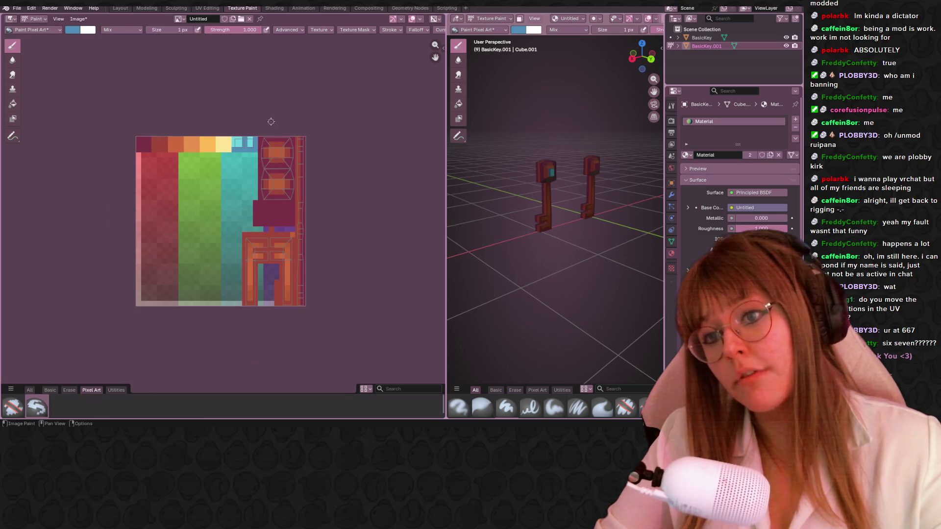
{"action": "mouse_move", "coordinate": [559, 184]}
{"action": "middle_mouse_down"}
{"action": "mouse_move", "coordinate": [614, 158]}
{"action": "mouse_move", "coordinate": [530, 131]}
{"action": "mouse_move", "coordinate": [451, 154]}
{"action": "middle_mouse_up"}
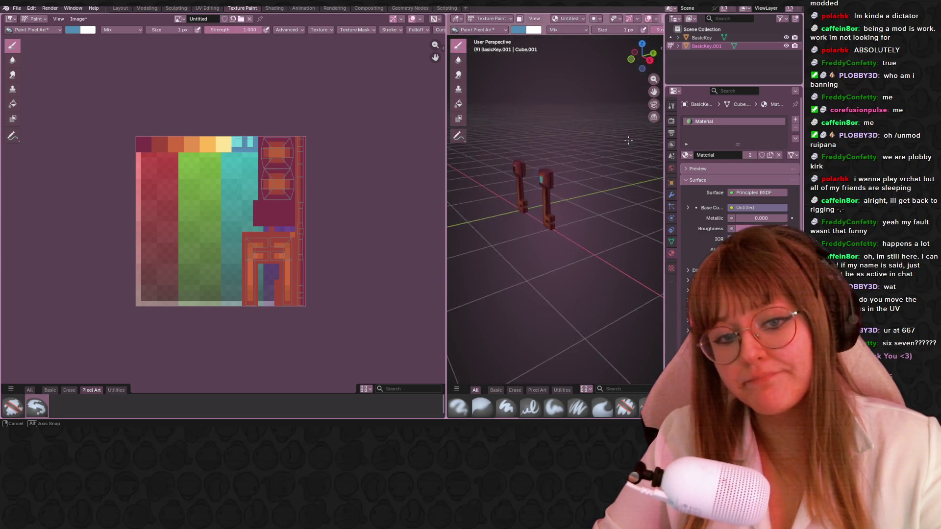
{"action": "middle_click_drag", "start_coordinate": [451, 155], "coordinate": [481, 131]}
{"action": "middle_click_drag", "start_coordinate": [537, 172], "coordinate": [592, 178]}
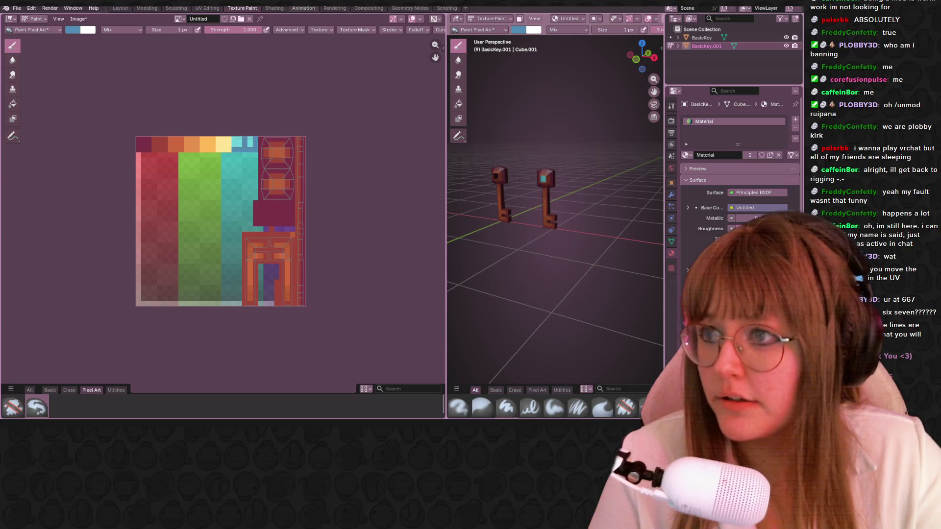
{"action": "left_click", "coordinate": [120, 8]}
{"action": "scroll", "coordinate": [299, 106], "scroll_direction": "down", "scroll_amount": 5}
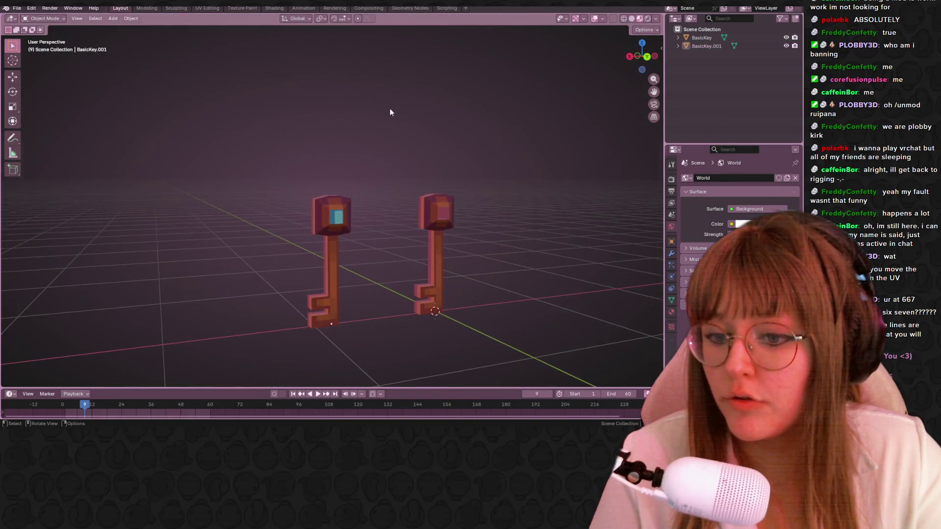
{"action": "middle_click_drag", "start_coordinate": [390, 108], "coordinate": [452, 177]}
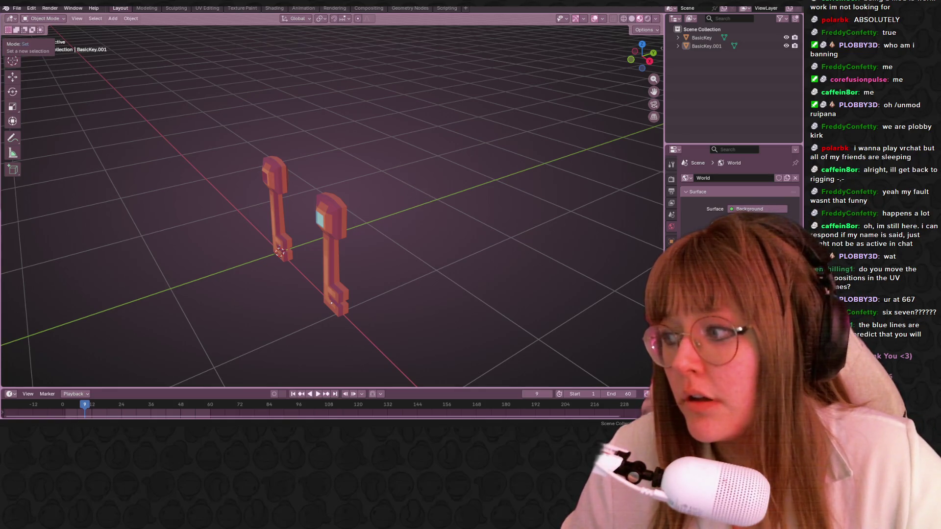
{"action": "key", "text": "F3"}
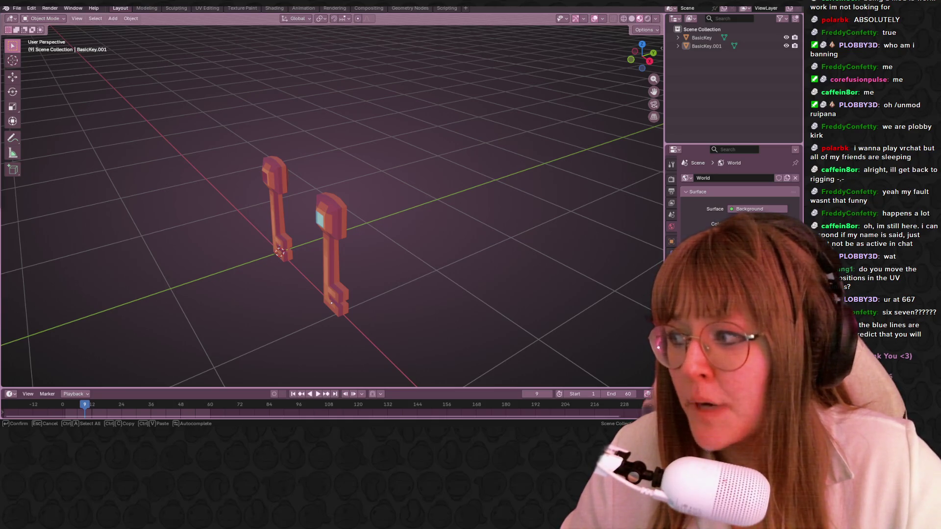
{"action": "key", "text": "Escape"}
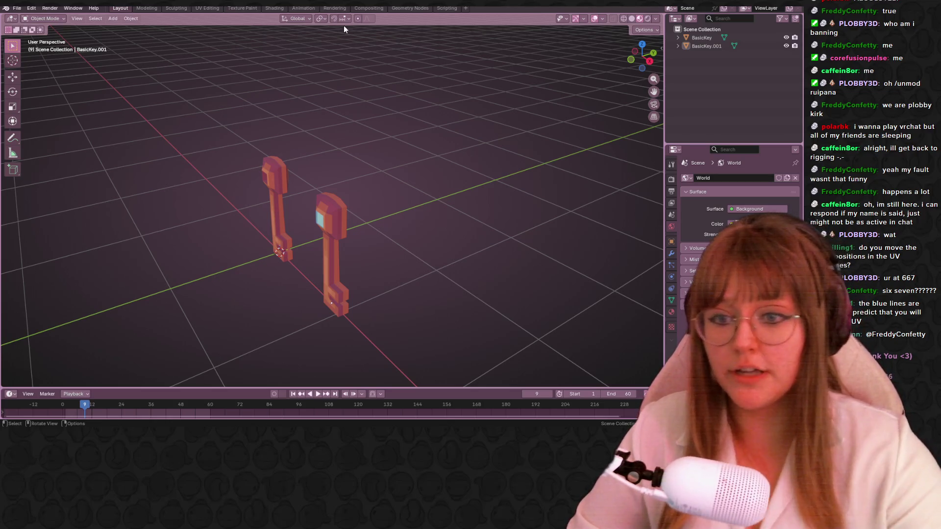
Orbit to a frontal view comparing both keys' bows and the teal hole
{"action": "middle_click_drag", "start_coordinate": [343, 25], "coordinate": [447, 242]}
{"action": "scroll", "coordinate": [393, 211], "scroll_direction": "up", "scroll_amount": 4}
{"action": "scroll", "coordinate": [348, 220], "scroll_direction": "up", "scroll_amount": 2}
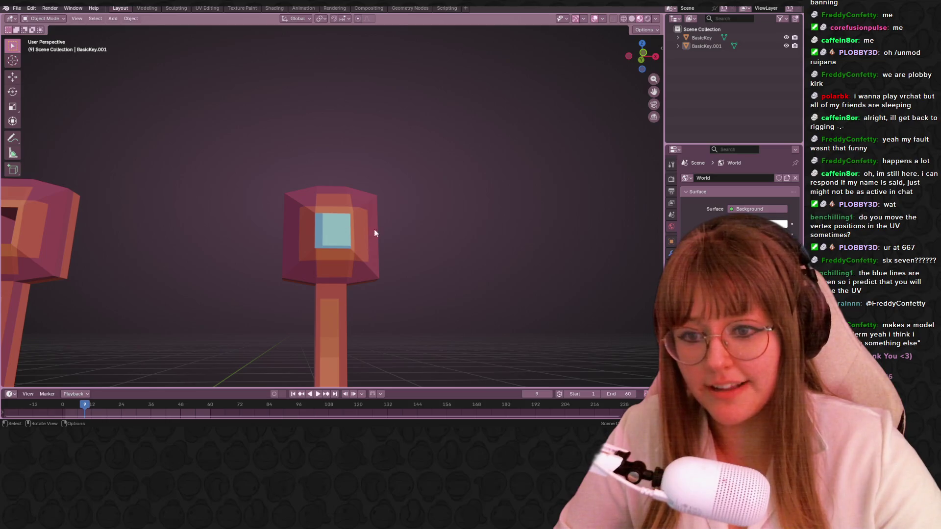
{"action": "mouse_move", "coordinate": [332, 266]}
{"action": "middle_mouse_down"}
{"action": "mouse_move", "coordinate": [480, 239]}
{"action": "mouse_move", "coordinate": [425, 233]}
{"action": "middle_mouse_up"}
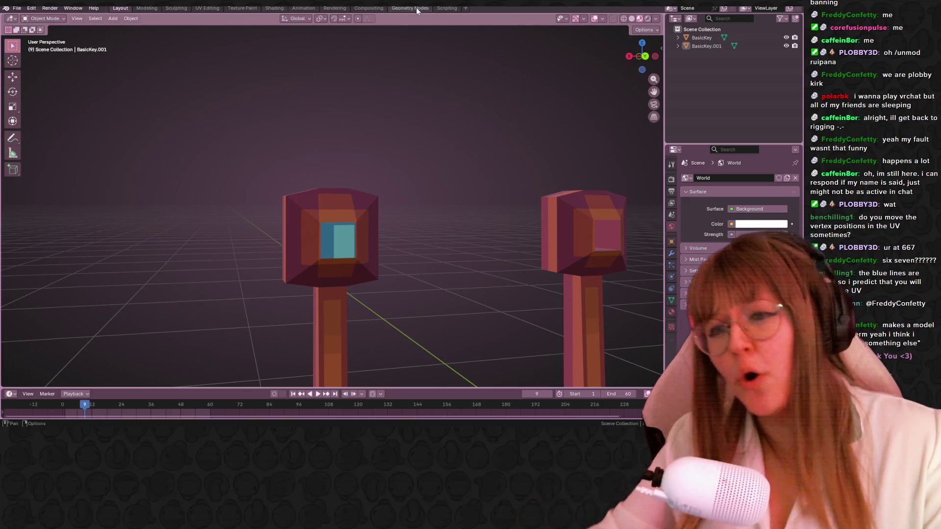
Back in UV Editing, move the selected UV faces to a new position
{"action": "left_click", "coordinate": [242, 8]}
{"action": "scroll", "coordinate": [220, 221], "scroll_direction": "up", "scroll_amount": 4}
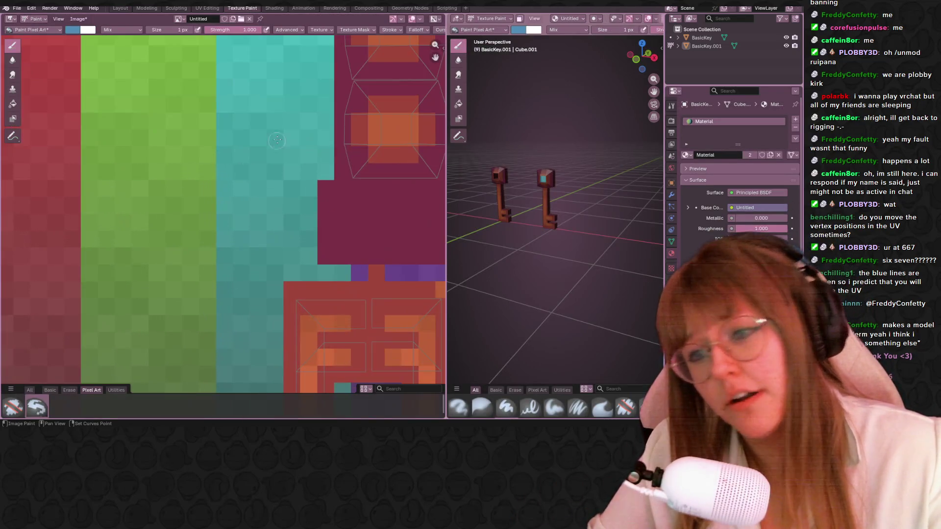
{"action": "left_click", "coordinate": [207, 8]}
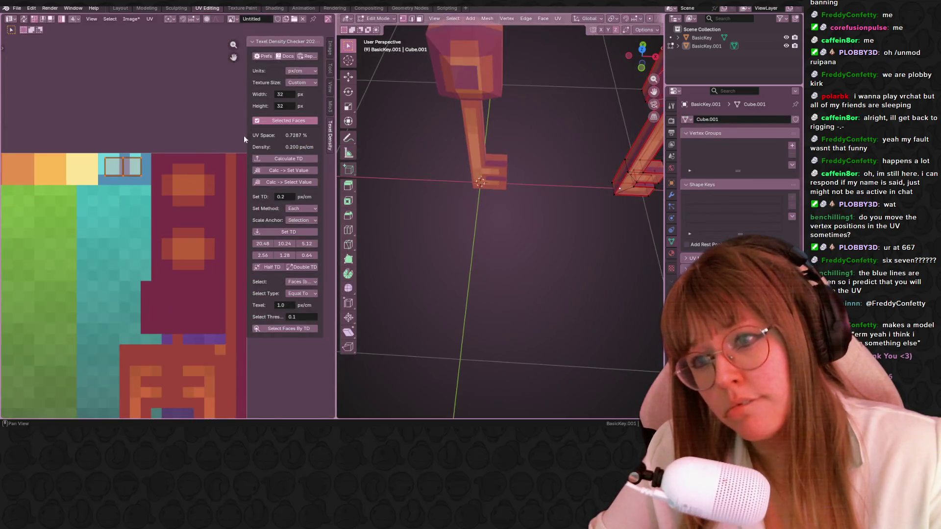
{"action": "scroll", "coordinate": [137, 202], "scroll_direction": "up", "scroll_amount": 3}
{"action": "key", "text": "g"}
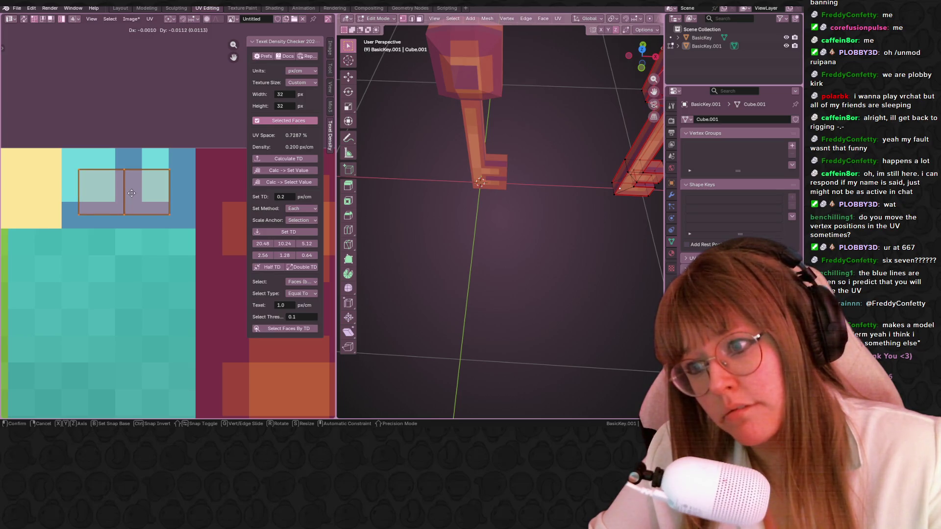
{"action": "left_click", "coordinate": [145, 195]}
{"action": "scroll", "coordinate": [494, 202], "scroll_direction": "down", "scroll_amount": 5}
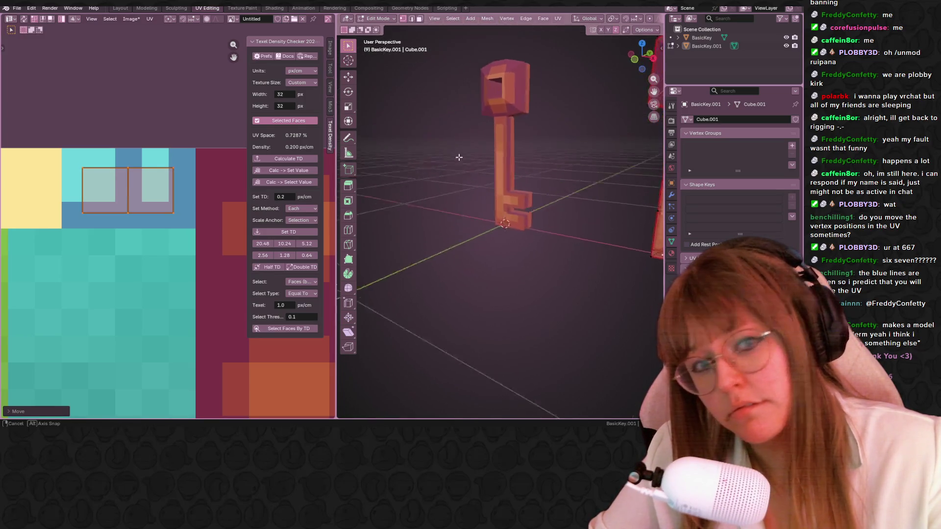
{"action": "scroll", "coordinate": [613, 175], "scroll_direction": "up", "scroll_amount": 3}
{"action": "middle_click_drag", "start_coordinate": [613, 174], "coordinate": [515, 147]}
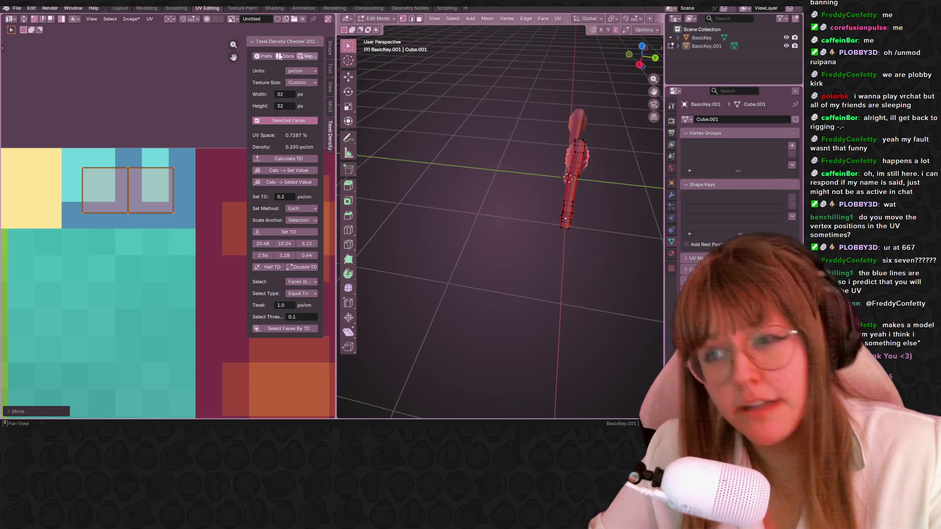
{"action": "scroll", "coordinate": [137, 158], "scroll_direction": "up", "scroll_amount": 2}
Nudge the UV faces about one pixel, deselect the mesh and go to Texture Paint
{"action": "key", "text": "g"}
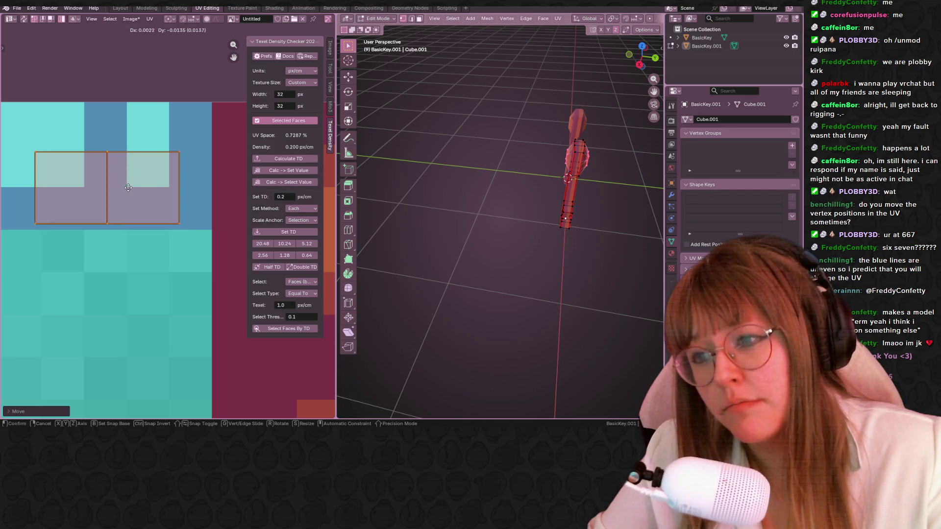
{"action": "left_click", "coordinate": [133, 190]}
{"action": "key", "text": "ctrl+z"}
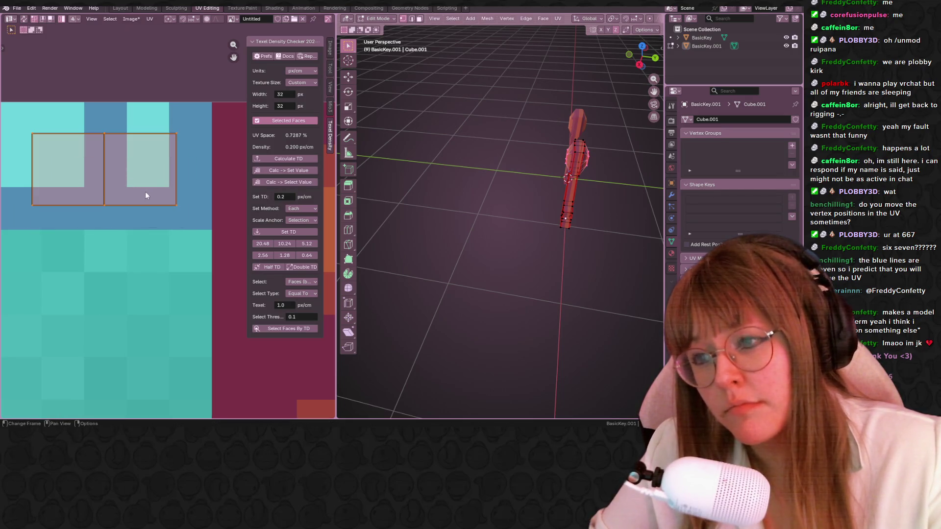
{"action": "key", "text": "g"}
{"action": "left_click", "coordinate": [149, 190]}
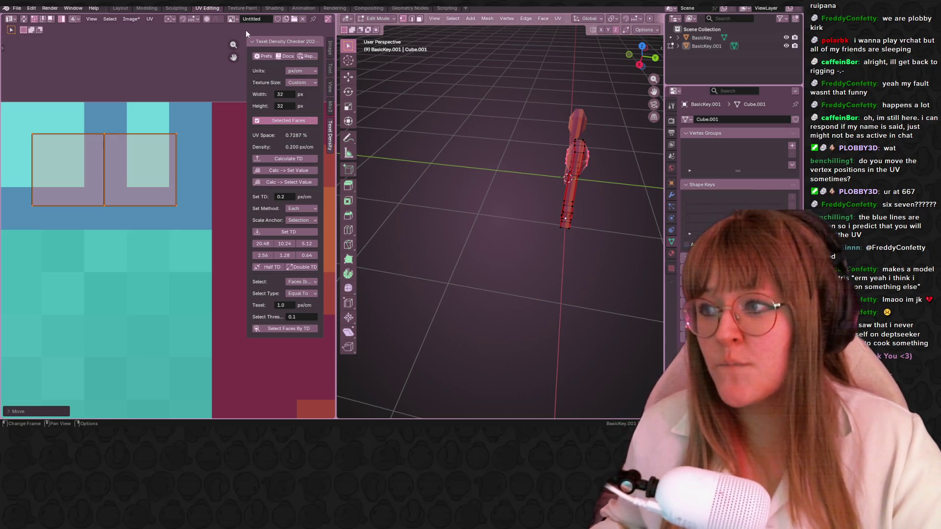
{"action": "left_click", "coordinate": [462, 140]}
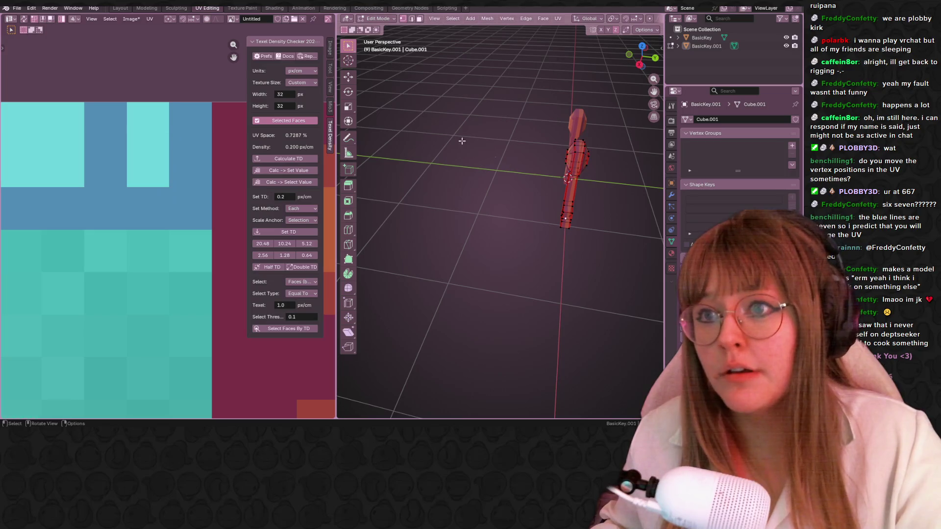
{"action": "left_click", "coordinate": [251, 9]}
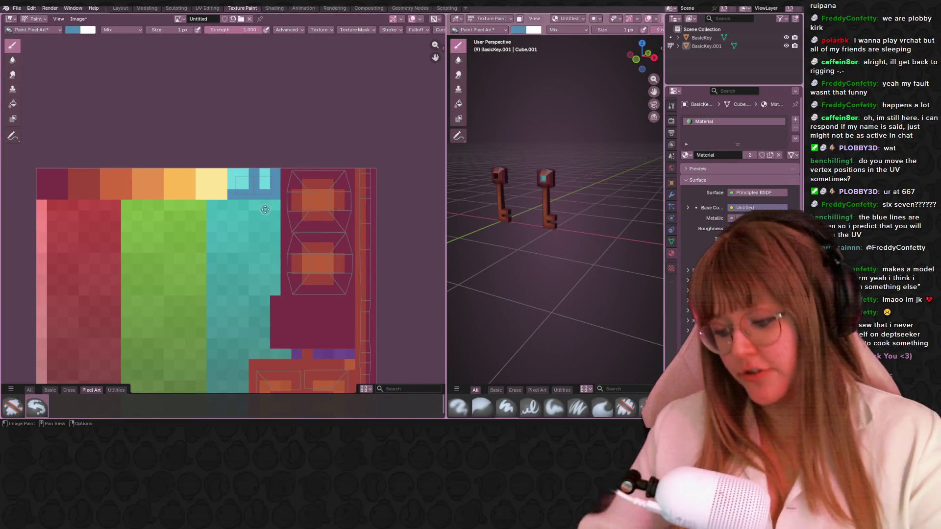
Check the teal bow hole and save the painted texture as key.png via Image > Save
{"action": "middle_click_drag", "start_coordinate": [578, 210], "coordinate": [562, 155]}
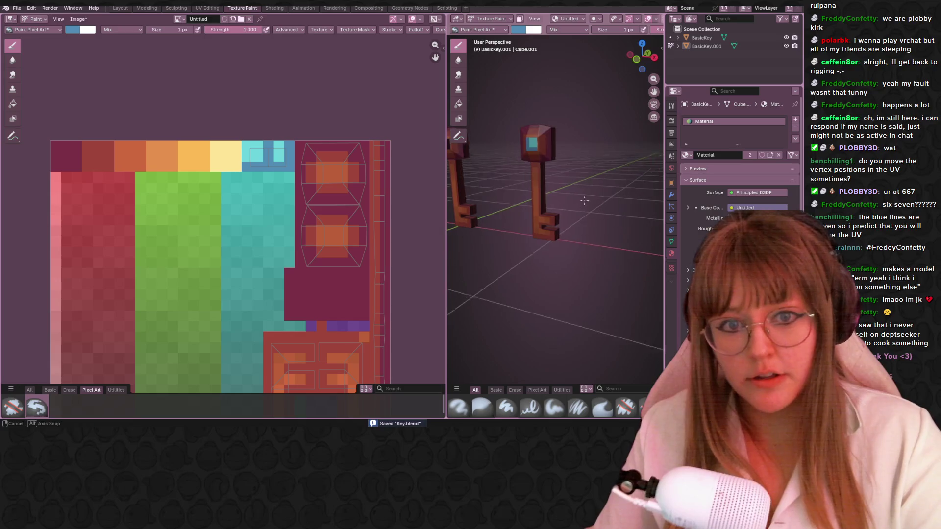
{"action": "scroll", "coordinate": [248, 186], "scroll_direction": "up", "scroll_amount": 3}
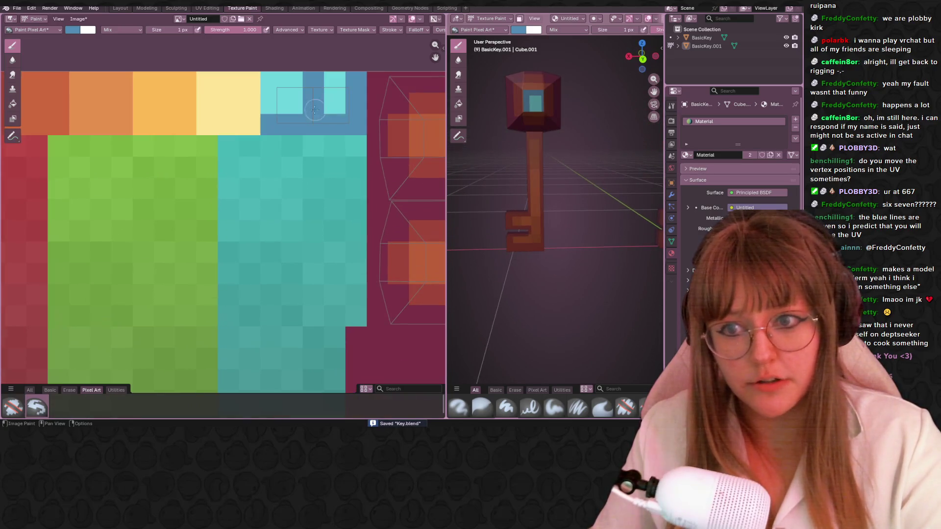
{"action": "middle_click_drag", "start_coordinate": [221, 45], "coordinate": [258, 66]}
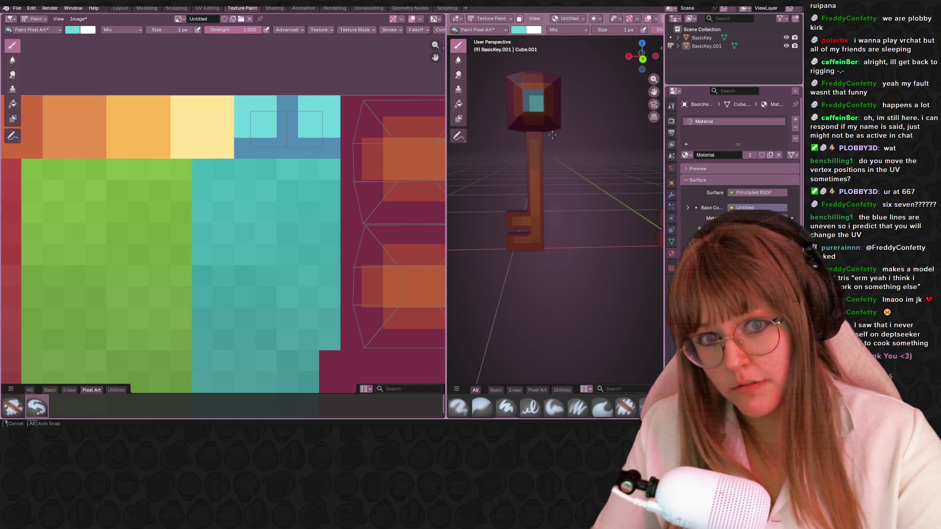
{"action": "middle_click_drag", "start_coordinate": [551, 135], "coordinate": [559, 173]}
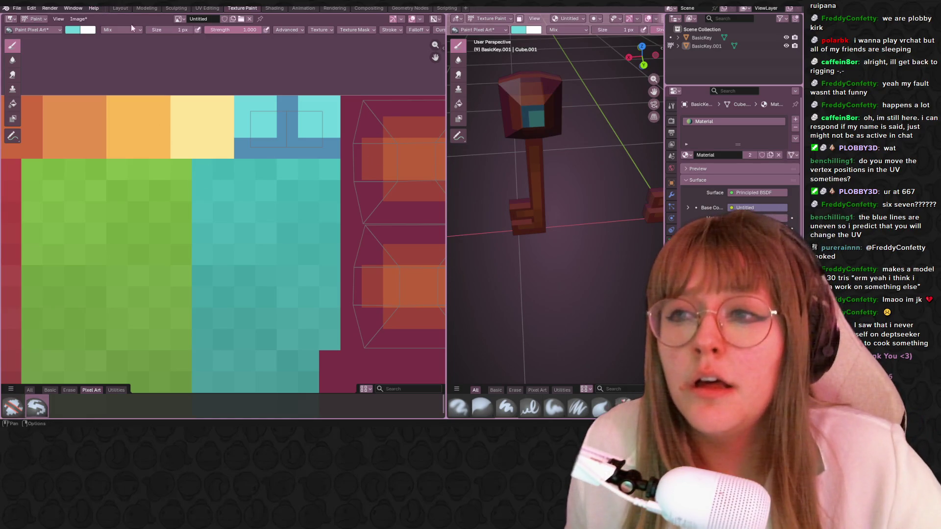
{"action": "left_click", "coordinate": [78, 18]}
{"action": "left_click", "coordinate": [108, 104]}
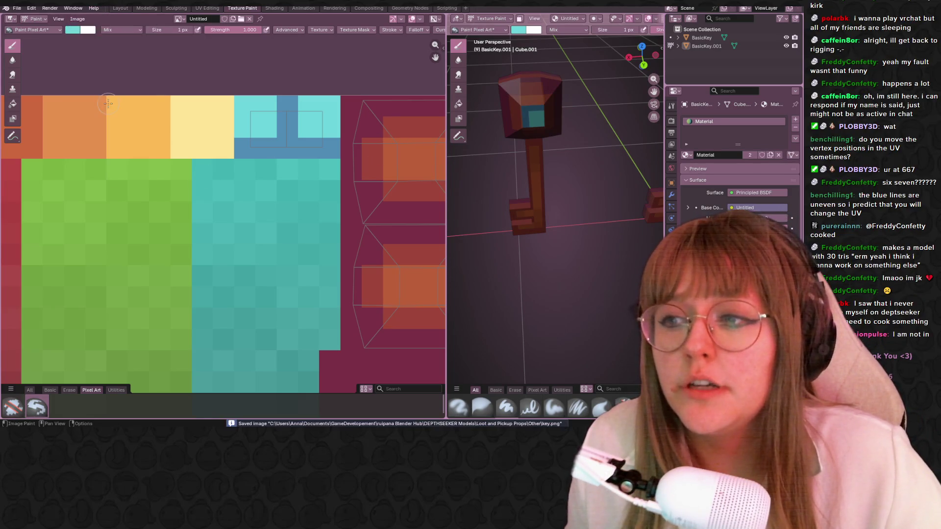
Return to Layout and bring up the File menu's external data options
{"action": "left_click", "coordinate": [117, 8]}
{"action": "left_click", "coordinate": [17, 8]}
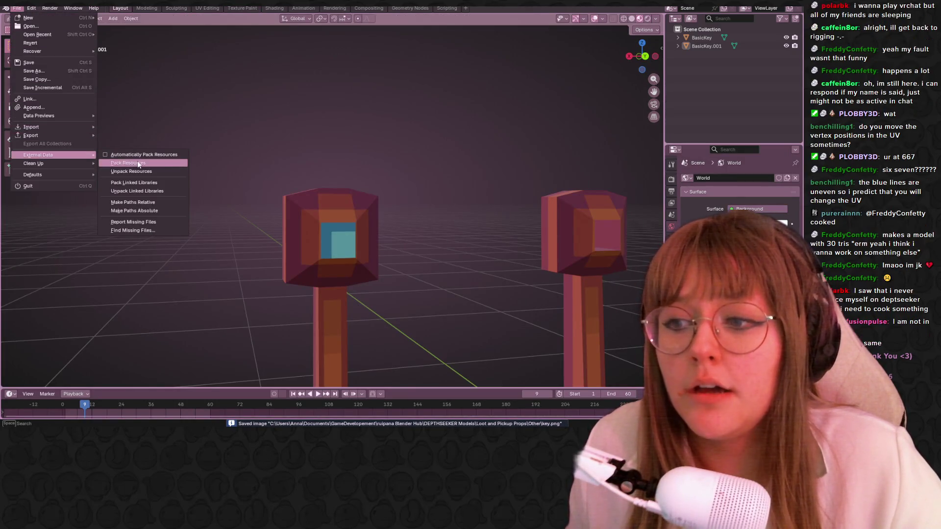
Pack the texture into the scene file and save with Ctrl+S
{"action": "left_click", "coordinate": [133, 164]}
{"action": "middle_click_drag", "start_coordinate": [273, 145], "coordinate": [295, 161]}
{"action": "scroll", "coordinate": [296, 161], "scroll_direction": "down", "scroll_amount": 4}
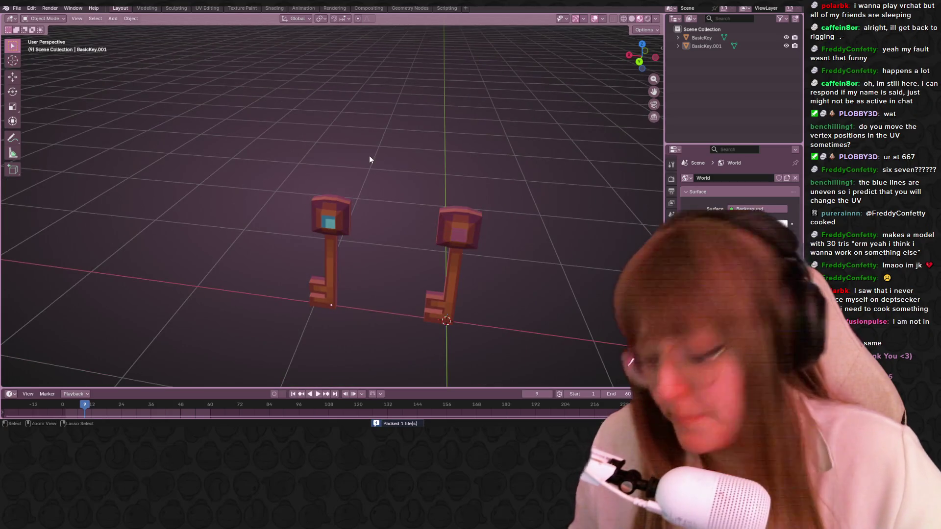
{"action": "key", "text": "ctrl+s"}
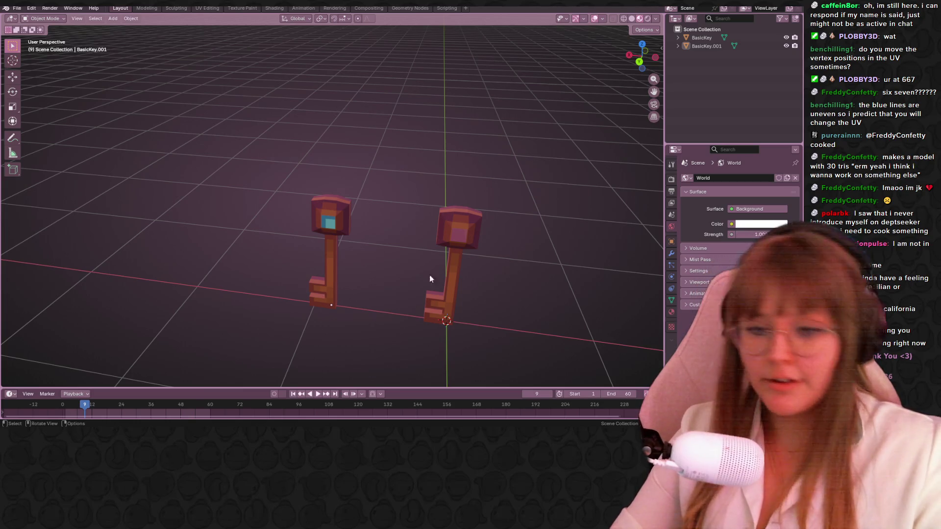
Inspect both keys, save the scene as Key.blend and switch to Aseprite
{"action": "middle_click_drag", "start_coordinate": [430, 275], "coordinate": [363, 204]}
{"action": "scroll", "coordinate": [362, 204], "scroll_direction": "up", "scroll_amount": 5}
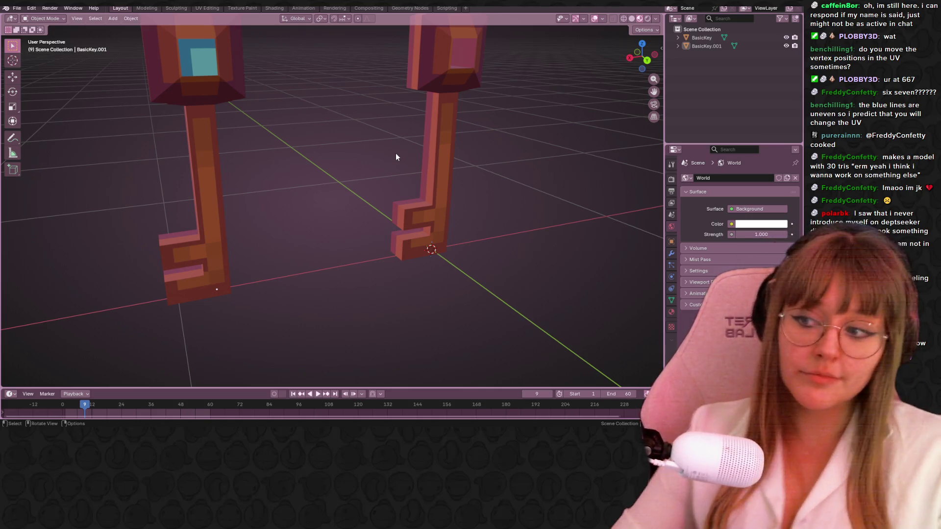
{"action": "mouse_move", "coordinate": [367, 97]}
{"action": "middle_mouse_down"}
{"action": "mouse_move", "coordinate": [376, 135]}
{"action": "mouse_move", "coordinate": [399, 89]}
{"action": "mouse_move", "coordinate": [292, 100]}
{"action": "mouse_move", "coordinate": [198, 94]}
{"action": "mouse_move", "coordinate": [174, 105]}
{"action": "mouse_move", "coordinate": [304, 120]}
{"action": "mouse_move", "coordinate": [421, 148]}
{"action": "mouse_move", "coordinate": [478, 111]}
{"action": "mouse_move", "coordinate": [507, 140]}
{"action": "mouse_move", "coordinate": [310, 211]}
{"action": "mouse_move", "coordinate": [222, 183]}
{"action": "mouse_move", "coordinate": [182, 140]}
{"action": "middle_mouse_up"}
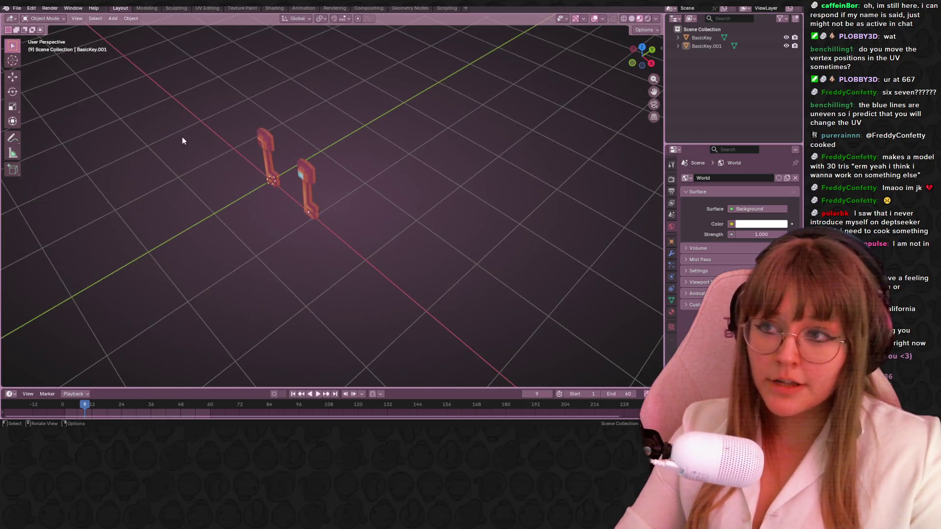
{"action": "left_click", "coordinate": [17, 8]}
{"action": "left_click", "coordinate": [33, 63]}
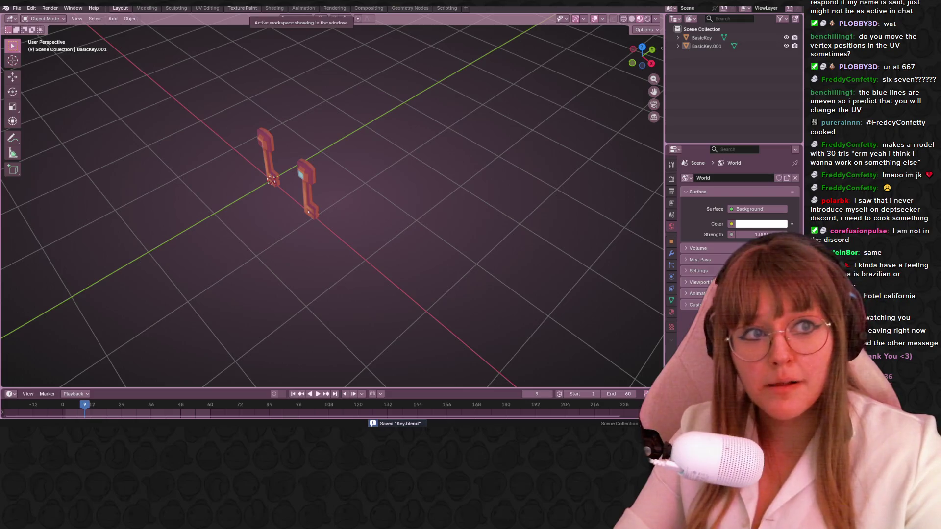
{"action": "key", "text": "alt+Tab"}
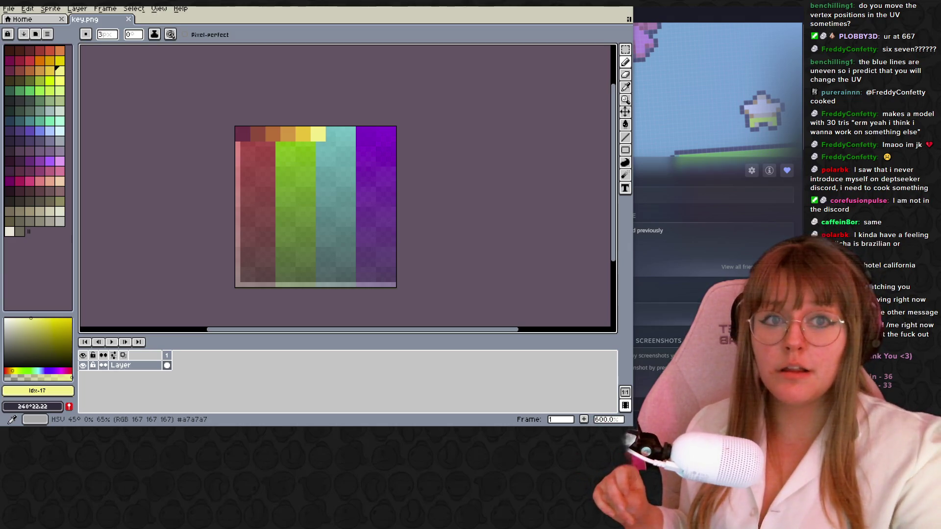
Leave key.png in Aseprite for the Aseprite page in the Steam library
{"action": "key", "text": "alt+Tab"}
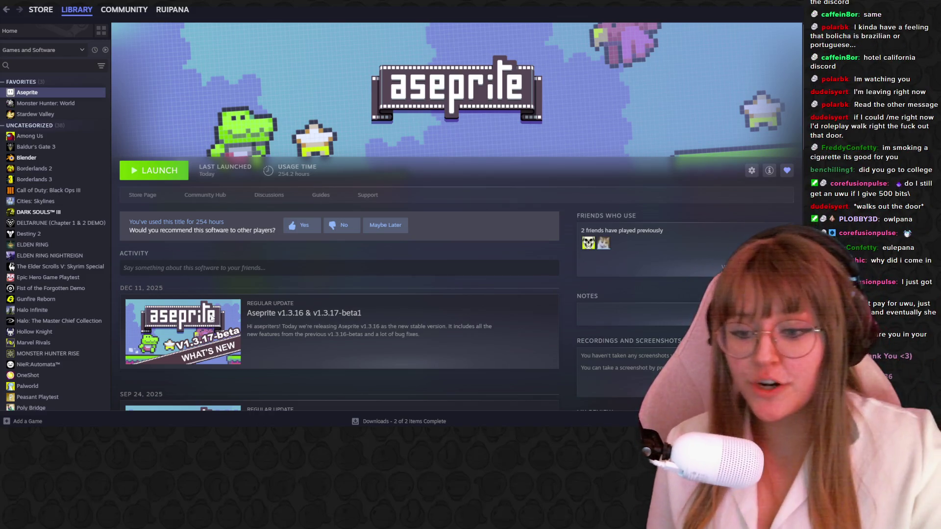
Dismiss the Start panel and tuck File Explorer away so Untitled-1.png can open over Steam
{"action": "key", "text": "super"}
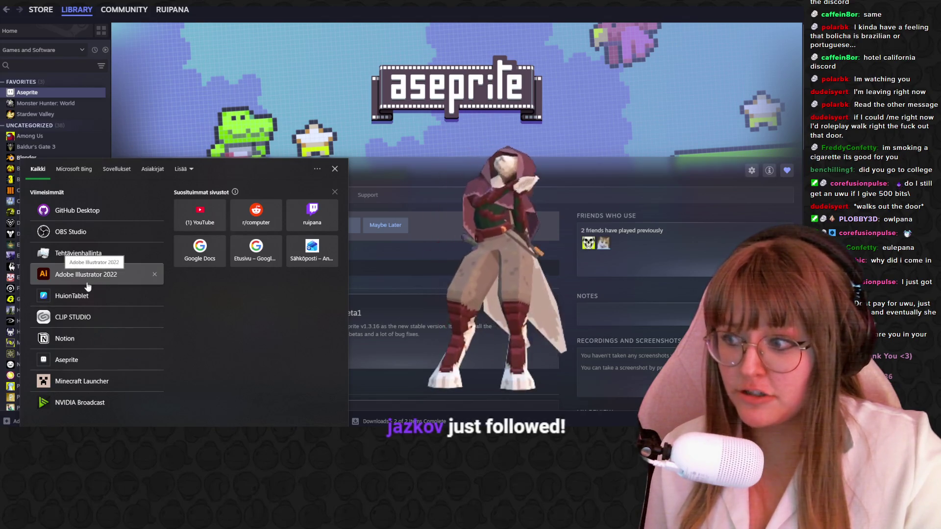
{"action": "key", "text": "Escape"}
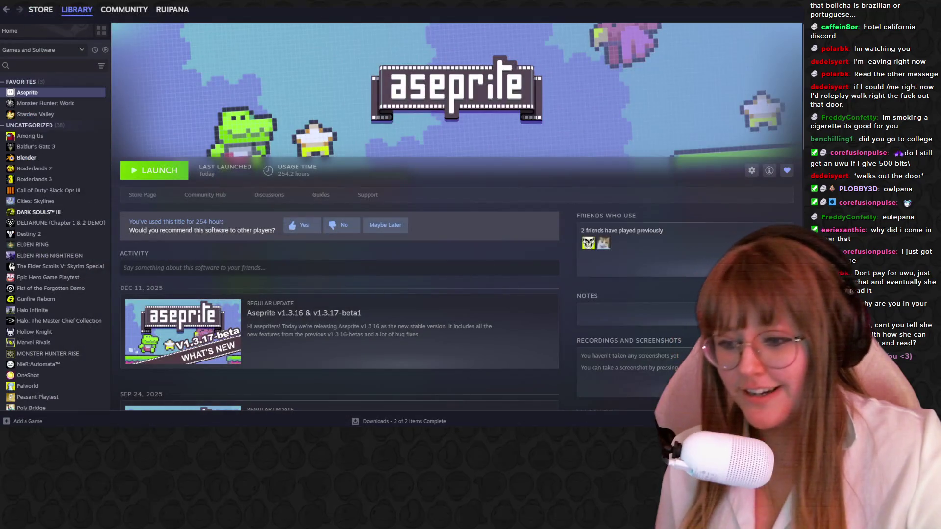
{"action": "key", "text": "super+e"}
{"action": "key", "text": "super+Down"}
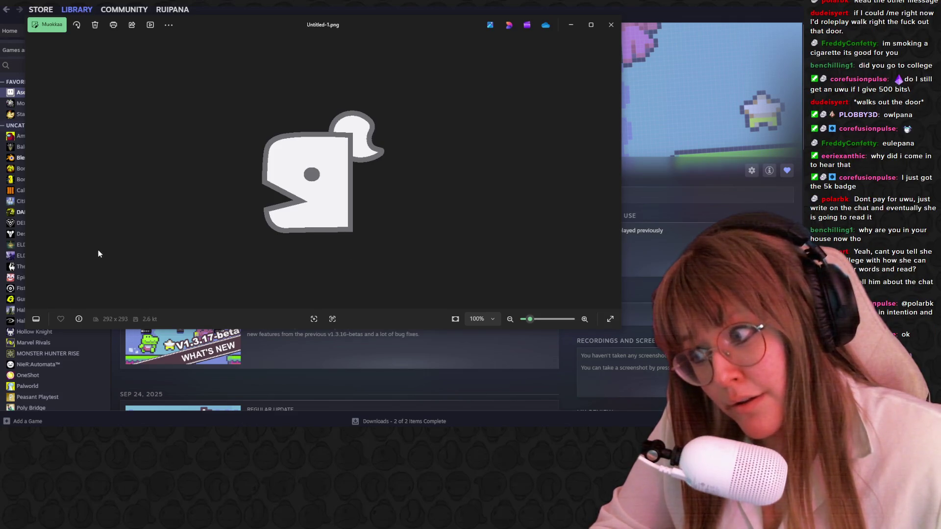
{"action": "scroll", "coordinate": [294, 175], "scroll_direction": "up", "scroll_amount": 1}
{"action": "scroll", "coordinate": [294, 175], "scroll_direction": "up", "scroll_amount": 2}
{"action": "scroll", "coordinate": [294, 175], "scroll_direction": "down", "scroll_amount": 3}
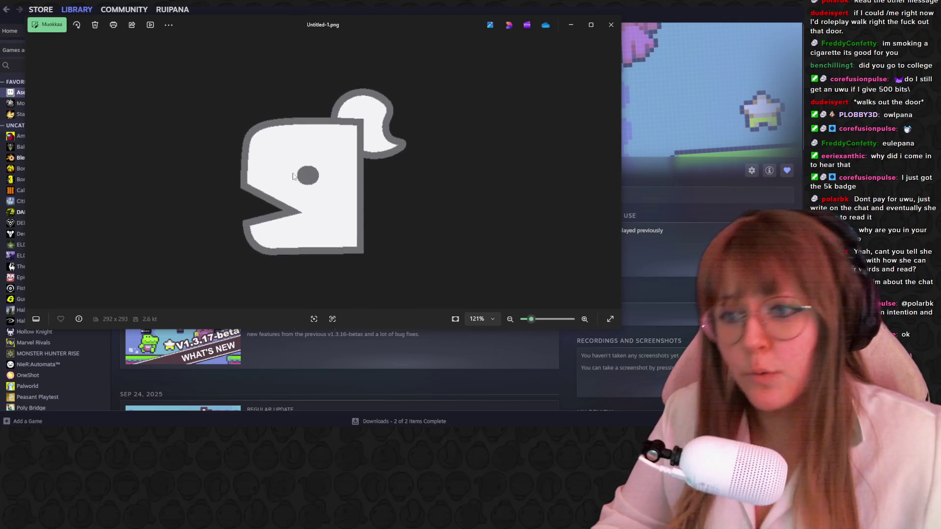
{"action": "scroll", "coordinate": [313, 199], "scroll_direction": "up", "scroll_amount": 2}
{"action": "scroll", "coordinate": [310, 135], "scroll_direction": "down", "scroll_amount": 1}
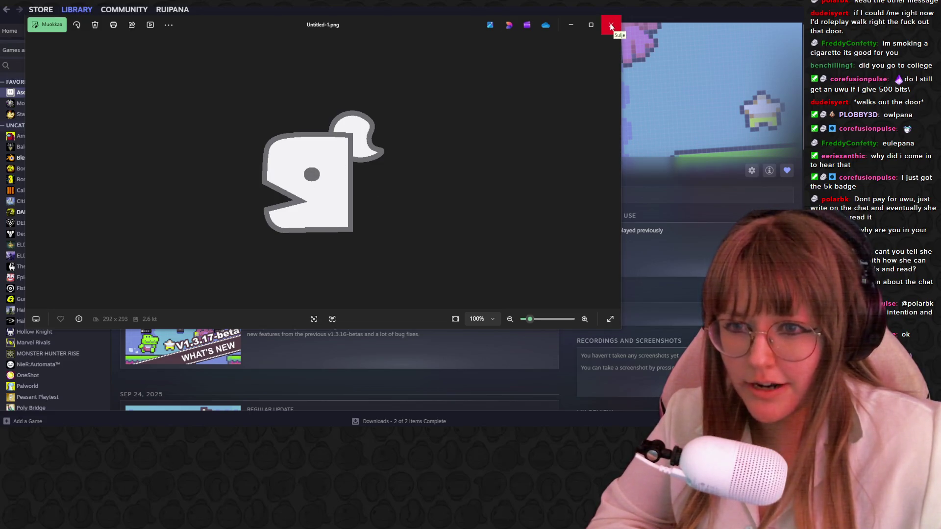
Close the Untitled-1.png preview, leaving Steam's Aseprite library page visible
{"action": "left_click", "coordinate": [611, 27]}
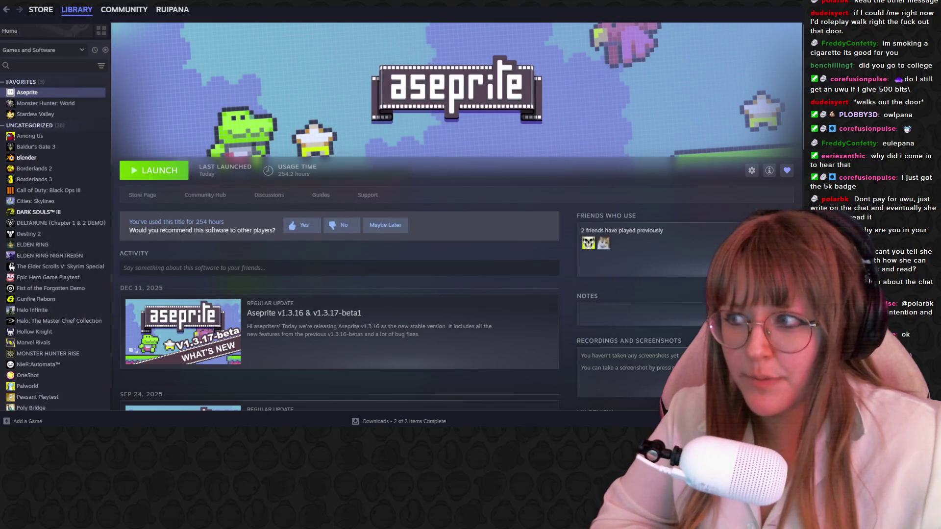
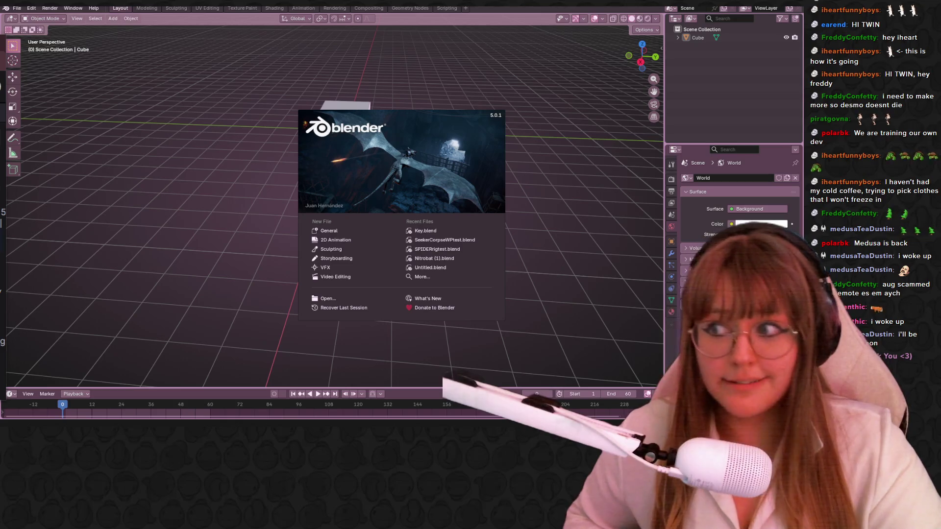
Close the splash screen and delete the default cube from the scene
{"action": "left_click", "coordinate": [349, 234]}
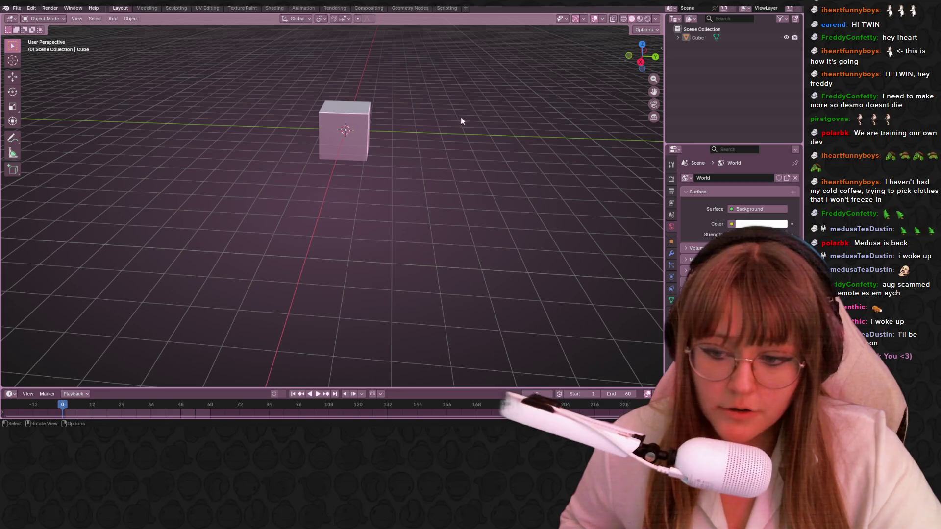
{"action": "left_click", "coordinate": [642, 61]}
{"action": "scroll", "coordinate": [486, 107], "scroll_direction": "up", "scroll_amount": 2}
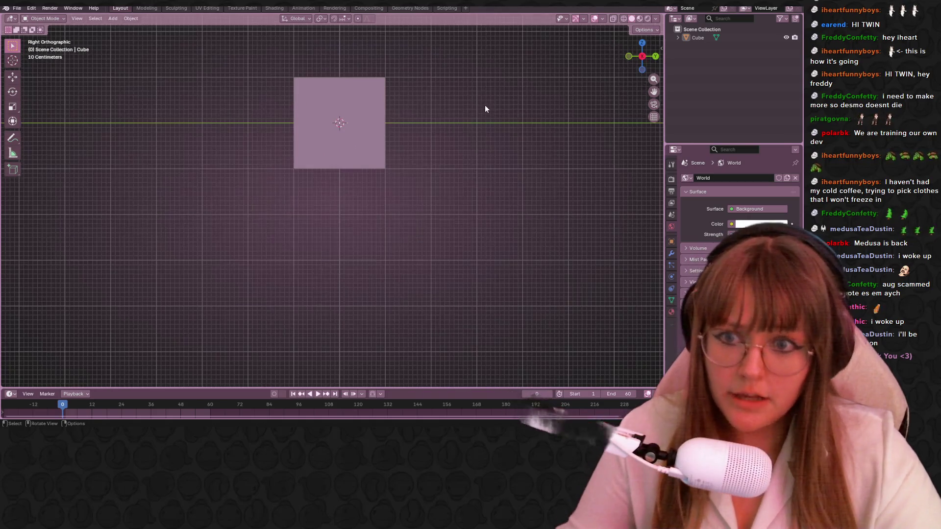
{"action": "key", "text": "Home"}
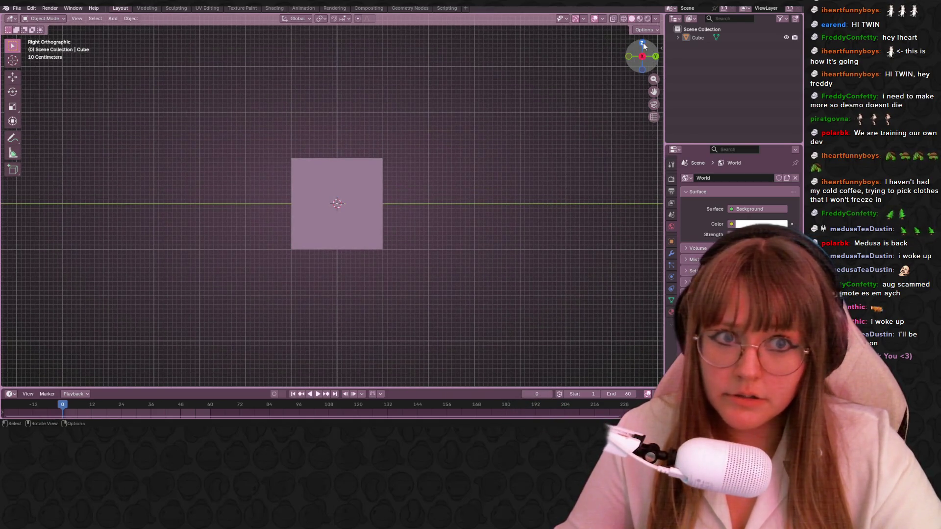
{"action": "left_click", "coordinate": [643, 43]}
{"action": "left_click", "coordinate": [241, 195]}
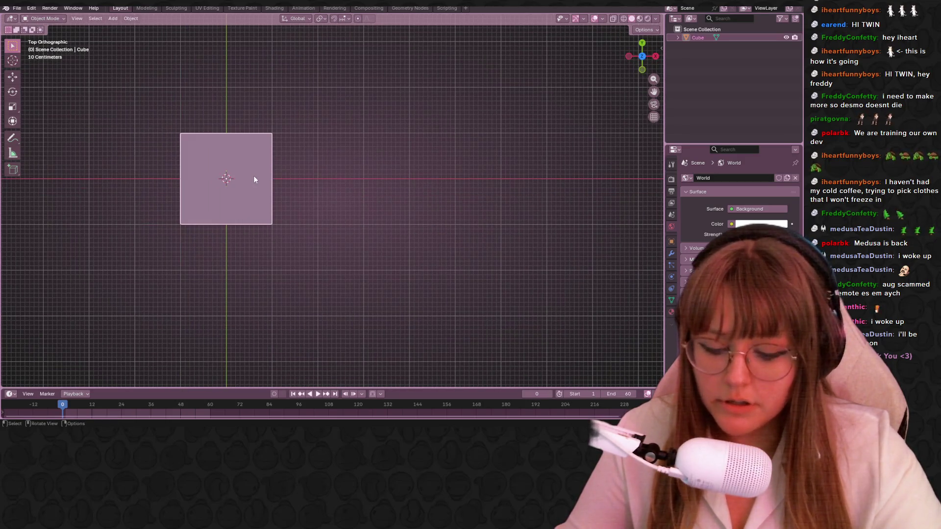
{"action": "key", "text": "Delete"}
Add a new cube at the origin with Size set to 0.5 m
{"action": "key", "text": "shift+a"}
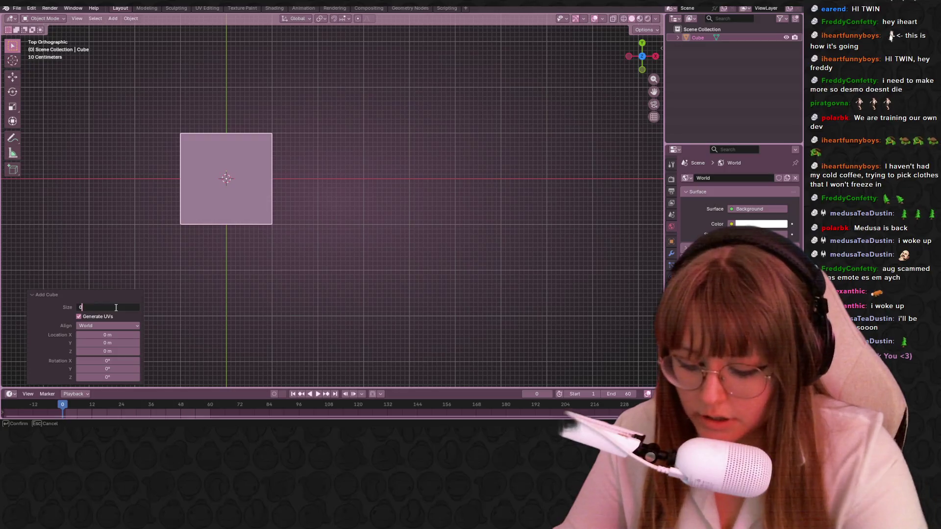
{"action": "left_click", "coordinate": [116, 307]}
{"action": "type", "text": "0"}
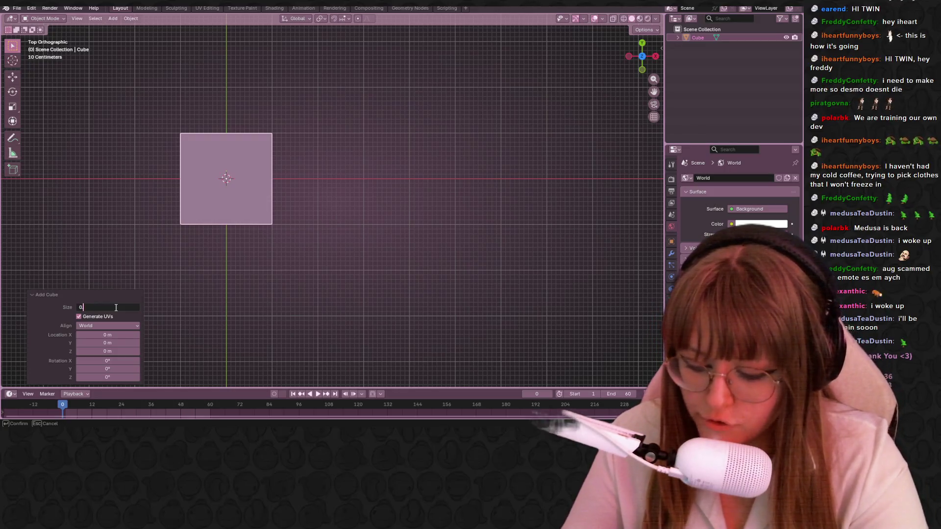
{"action": "type", "text": ".5"}
{"action": "key", "text": "Return"}
Frame the cube in side view, enter Edit Mode and begin moving its mesh upward
{"action": "left_click", "coordinate": [656, 56]}
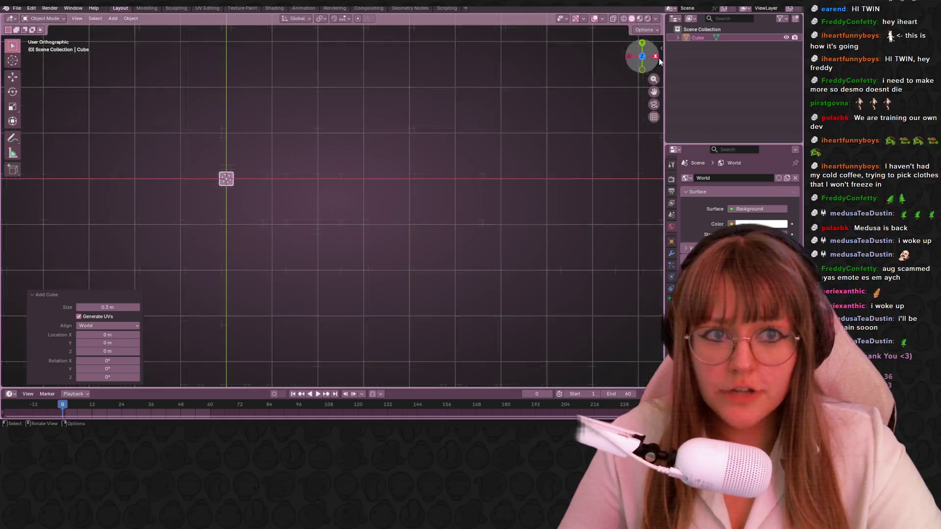
{"action": "scroll", "coordinate": [374, 82], "scroll_direction": "up", "scroll_amount": 5}
{"action": "middle_click_drag", "start_coordinate": [110, 117], "coordinate": [350, 140], "text": "shift"}
{"action": "scroll", "coordinate": [350, 136], "scroll_direction": "up", "scroll_amount": 2}
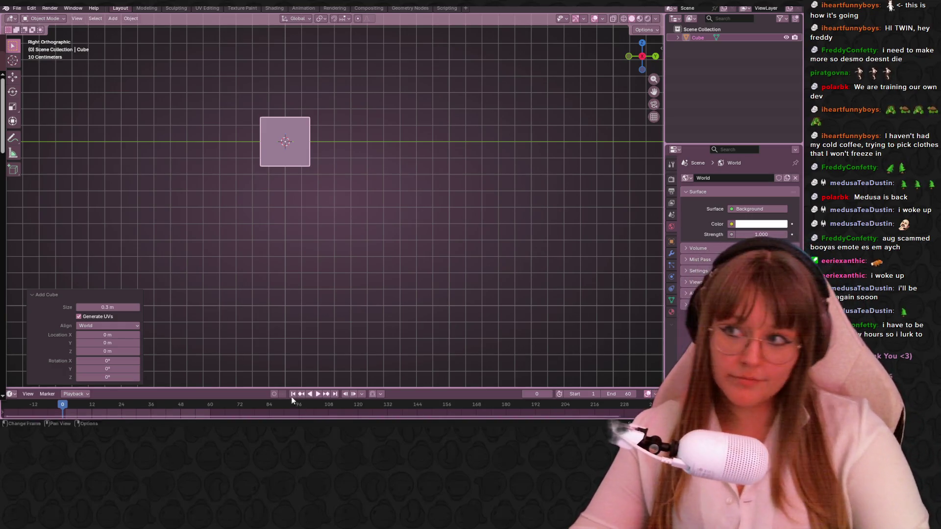
{"action": "mouse_move", "coordinate": [320, 156]}
{"action": "middle_mouse_down", "text": "shift"}
{"action": "mouse_move", "coordinate": [367, 146]}
{"action": "mouse_move", "coordinate": [399, 250]}
{"action": "mouse_move", "coordinate": [422, 233]}
{"action": "mouse_move", "coordinate": [370, 255]}
{"action": "middle_mouse_up", "text": "shift"}
{"action": "scroll", "coordinate": [367, 145], "scroll_direction": "up", "scroll_amount": 4}
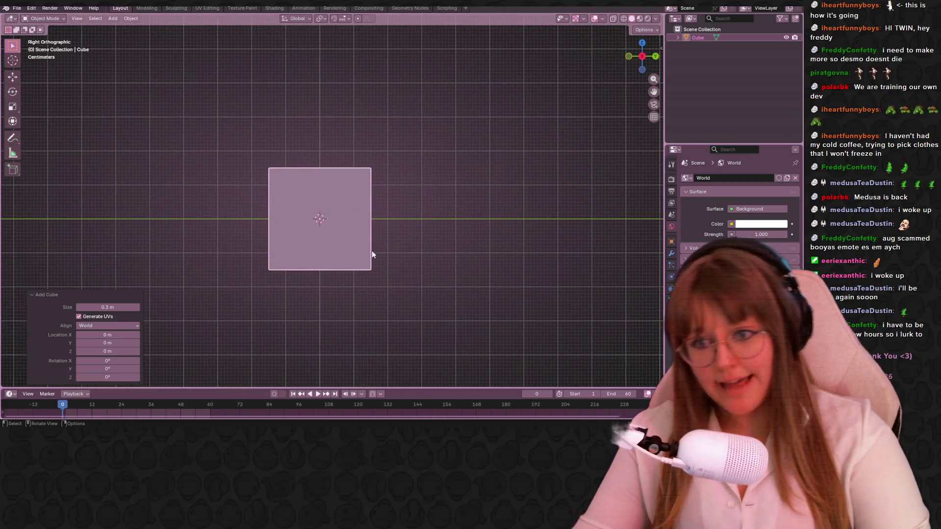
{"action": "key", "text": "g"}
{"action": "key", "text": "Escape"}
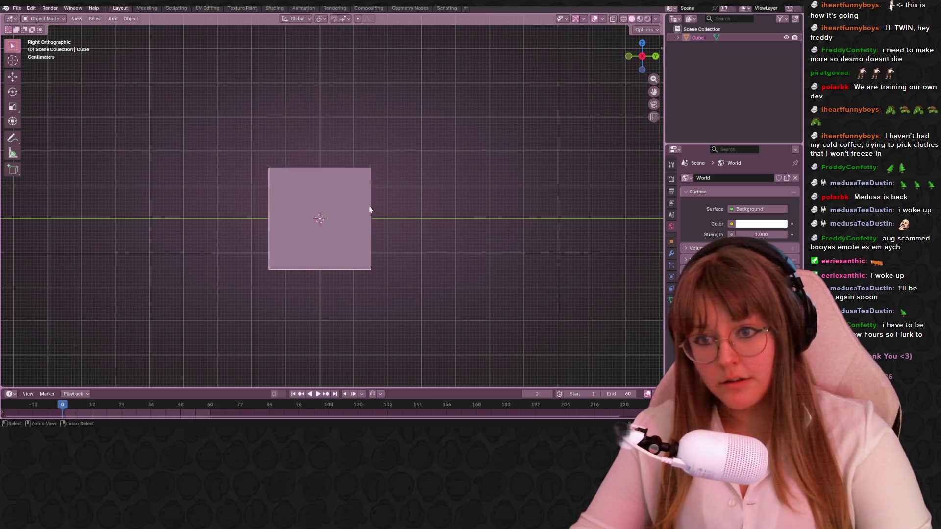
{"action": "key", "text": "Tab"}
{"action": "scroll", "coordinate": [384, 222], "scroll_direction": "up", "scroll_amount": 3}
{"action": "key", "text": "g"}
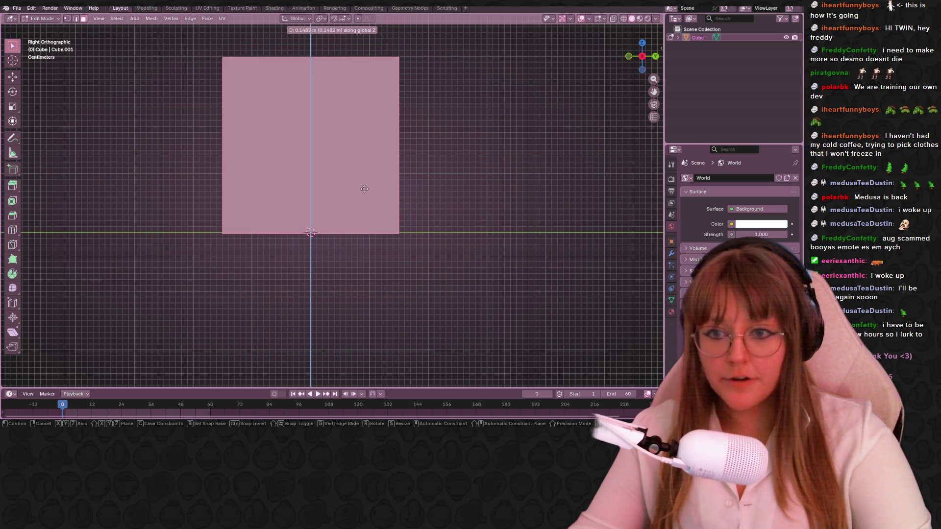
Raise the mesh about 0.15 m along Z and cut a centred vertical edge loop through it
{"action": "left_click", "coordinate": [372, 187]}
{"action": "left_click", "coordinate": [643, 46]}
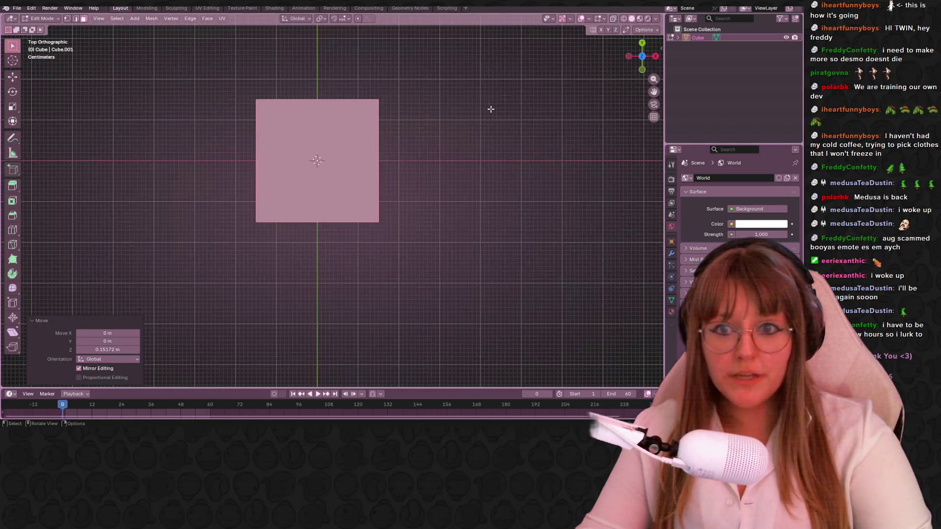
{"action": "middle_click_drag", "start_coordinate": [490, 110], "coordinate": [491, 152], "text": "shift"}
{"action": "key", "text": "ctrl+r"}
{"action": "left_click", "coordinate": [342, 147]}
{"action": "right_click", "coordinate": [342, 147]}
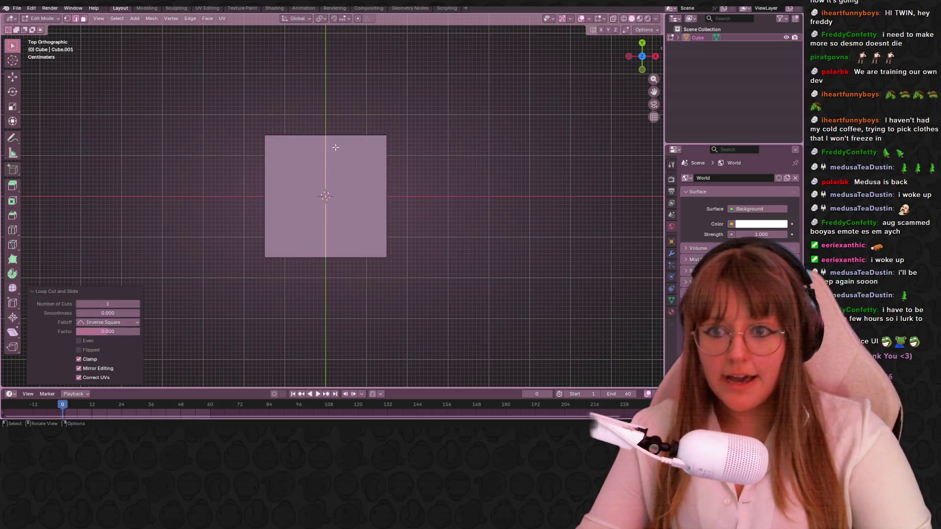
Box-select the left half of the mesh and bring up the delete menu
{"action": "left_click_drag", "start_coordinate": [178, 69], "coordinate": [302, 289]}
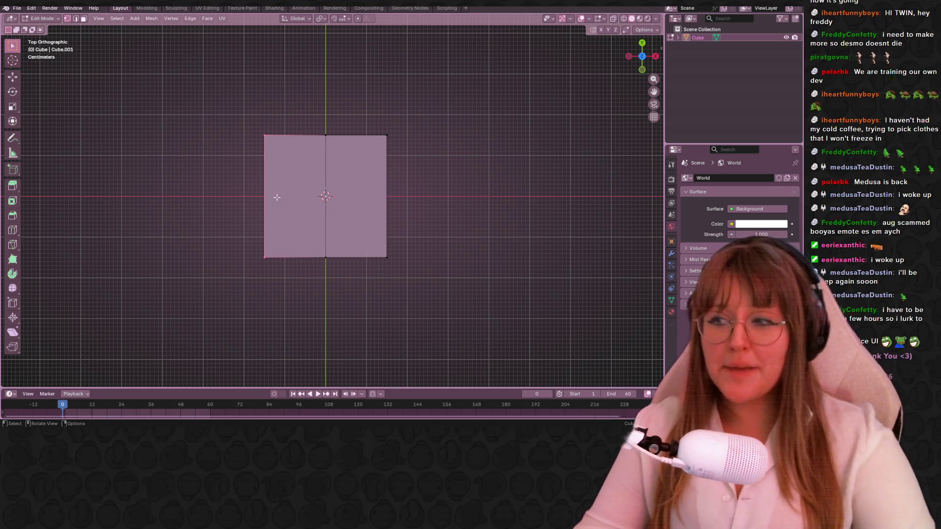
{"action": "key", "text": "x"}
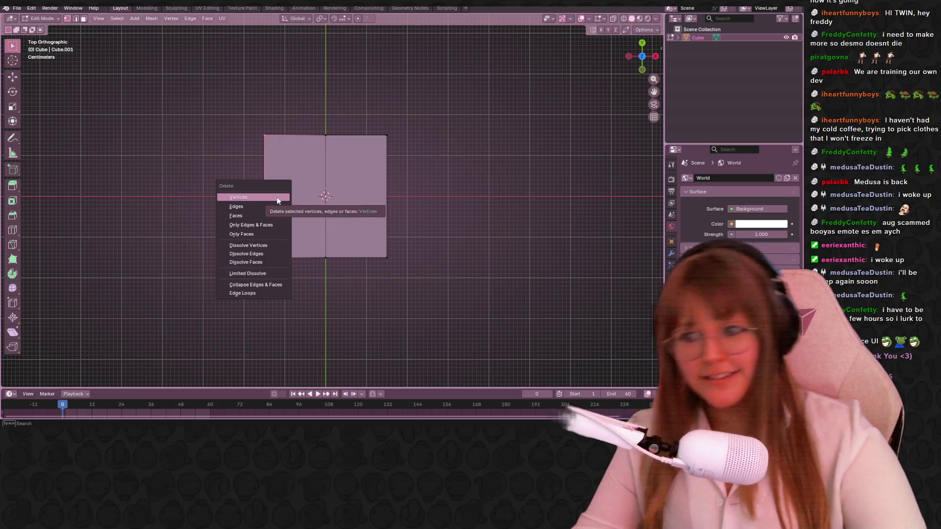
{"action": "key", "text": "Escape"}
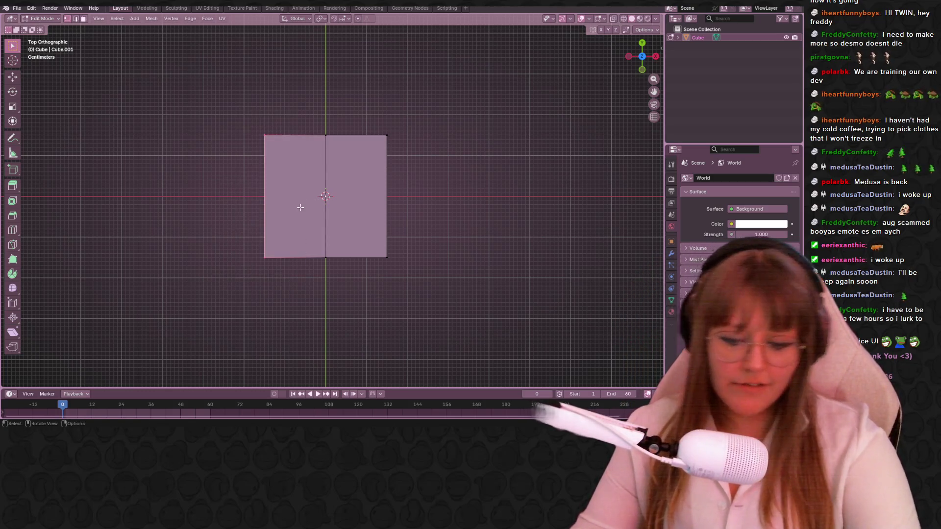
{"action": "key", "text": "x"}
Delete the left-half vertices and add a Mirror modifier reflecting across X with merge
{"action": "left_click", "coordinate": [300, 207]}
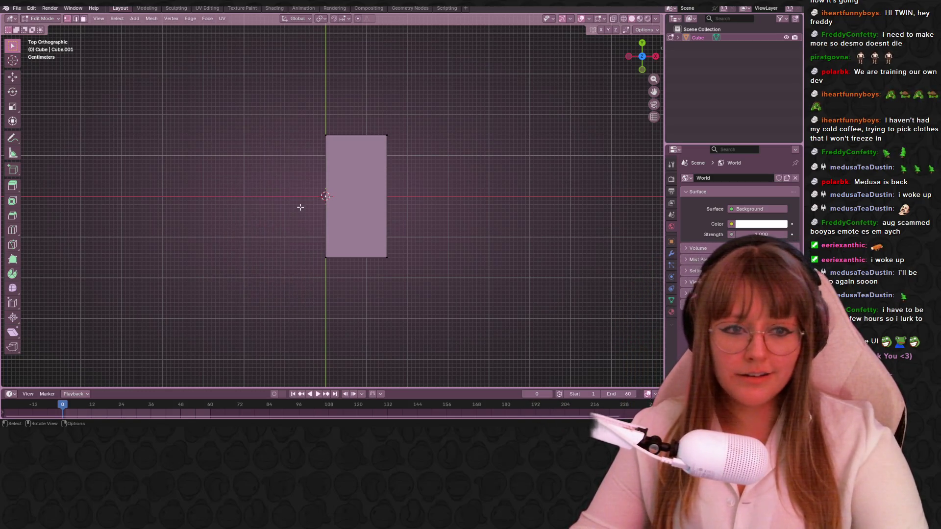
{"action": "left_click", "coordinate": [672, 253]}
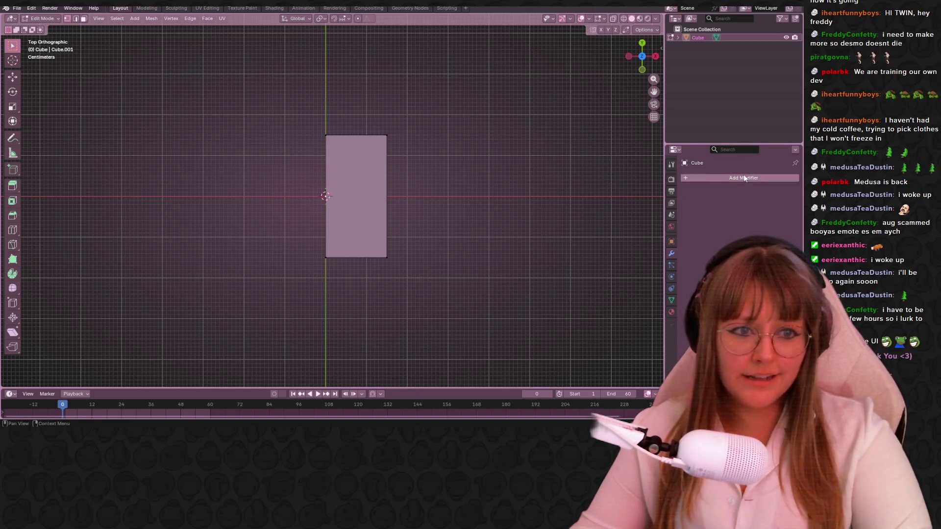
{"action": "left_click", "coordinate": [736, 177]}
{"action": "left_click", "coordinate": [725, 175]}
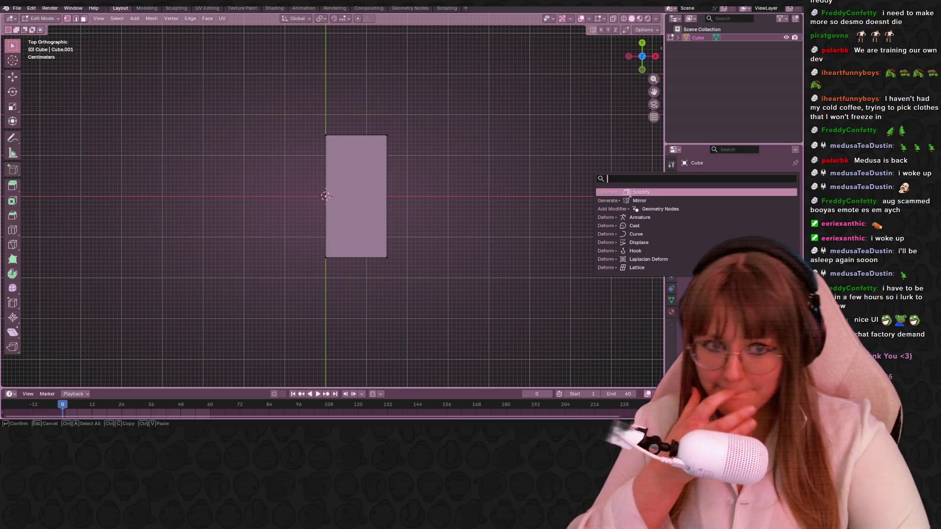
{"action": "left_click", "coordinate": [630, 200]}
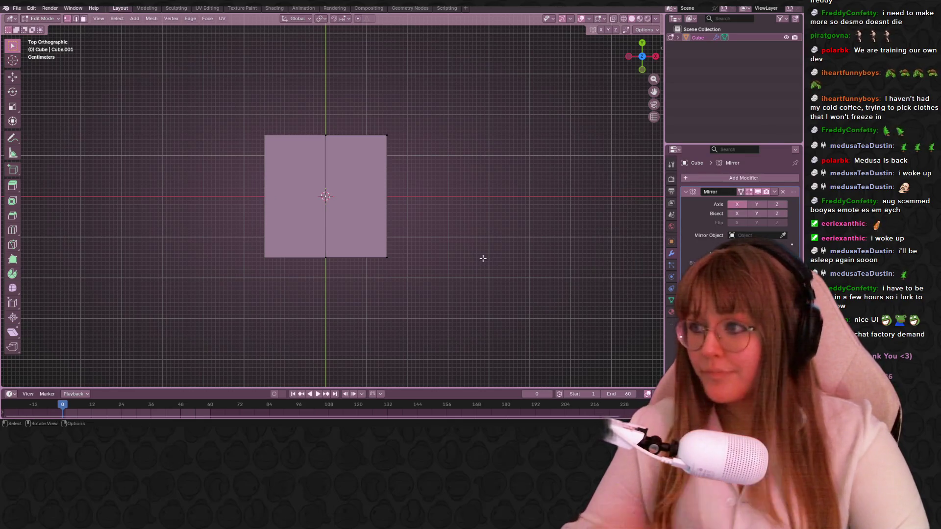
In side view with X-ray on, slide the top edge down to lower the profile
{"action": "left_click_drag", "start_coordinate": [653, 62], "coordinate": [466, 120]}
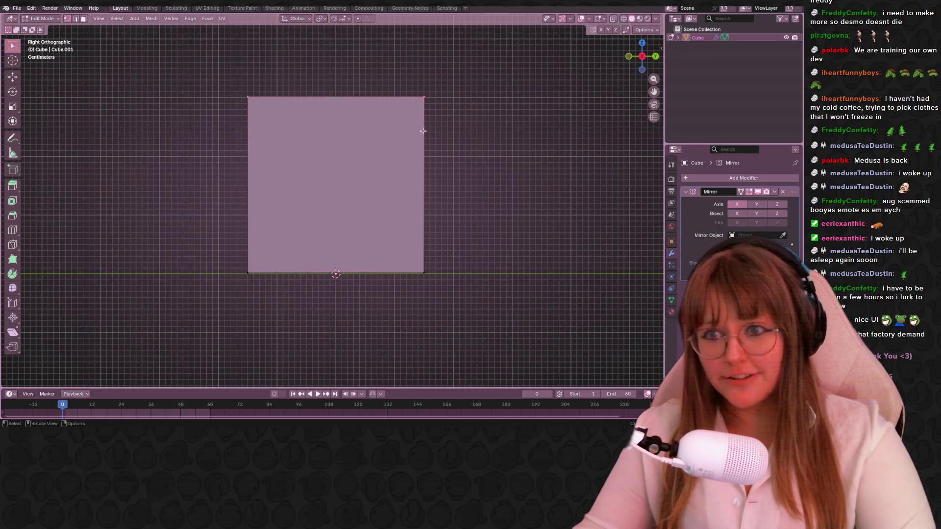
{"action": "left_click", "coordinate": [612, 20]}
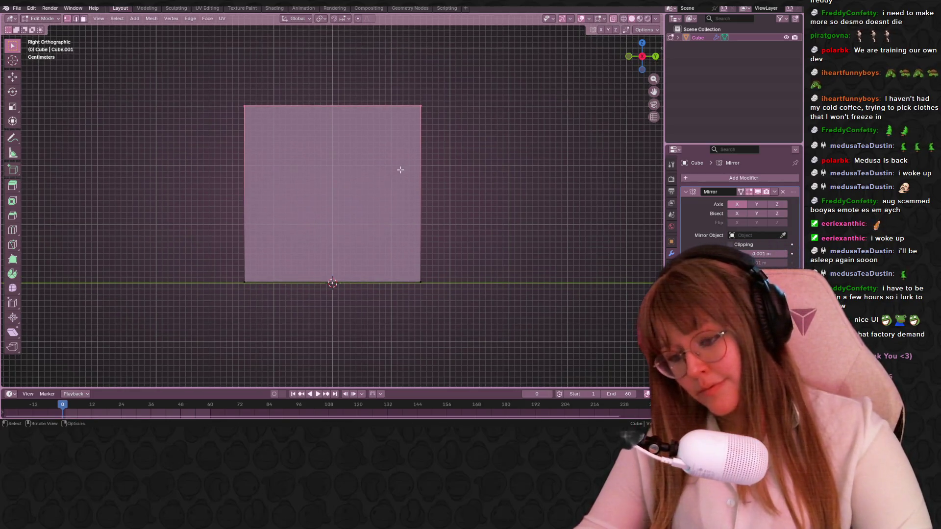
{"action": "key", "text": "g"}
{"action": "key", "text": "g"}
{"action": "left_click", "coordinate": [380, 201]}
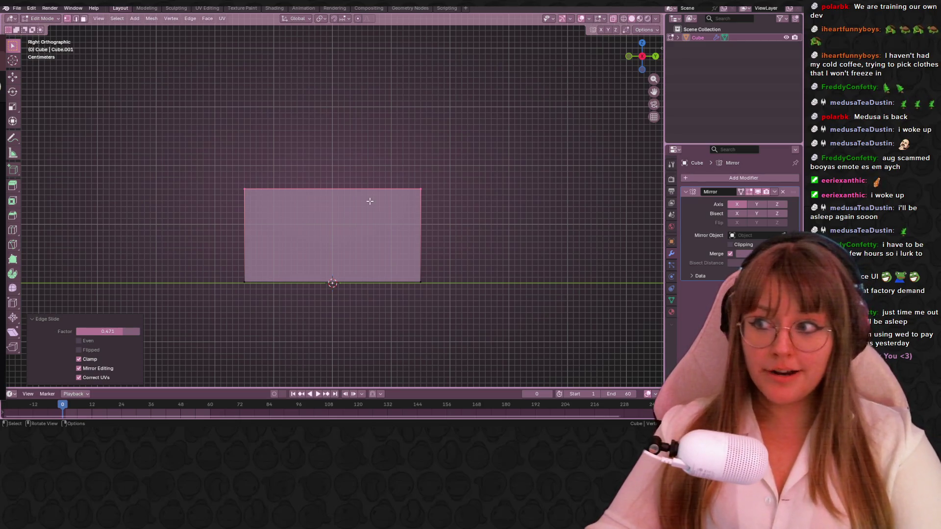
Cancel a trial slide of the middle edge and add an unslid vertical loop cut to the right part
{"action": "mouse_move", "coordinate": [420, 311]}
{"action": "middle_mouse_down", "text": "shift"}
{"action": "mouse_move", "coordinate": [404, 204]}
{"action": "mouse_move", "coordinate": [472, 187]}
{"action": "middle_mouse_up", "text": "shift"}
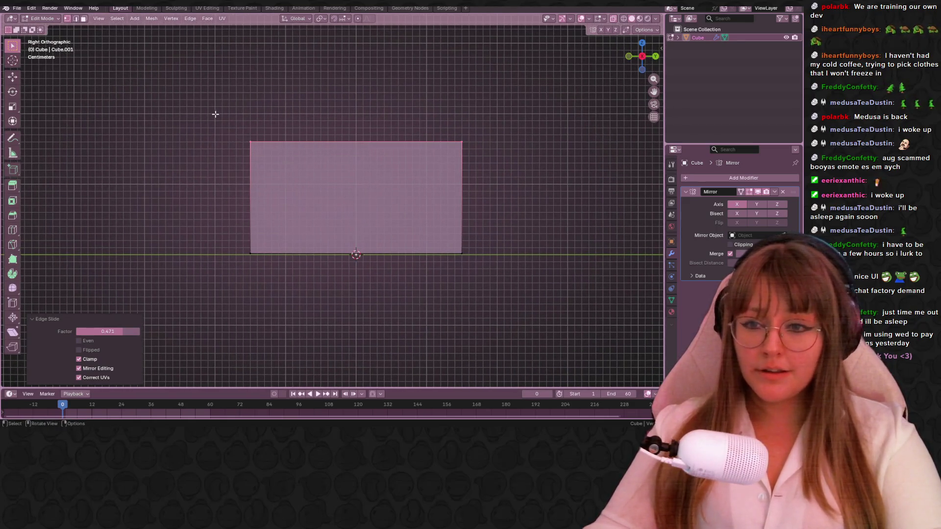
{"action": "mouse_move", "coordinate": [210, 112]}
{"action": "left_mouse_down"}
{"action": "mouse_move", "coordinate": [342, 179]}
{"action": "mouse_move", "coordinate": [456, 192]}
{"action": "left_mouse_up"}
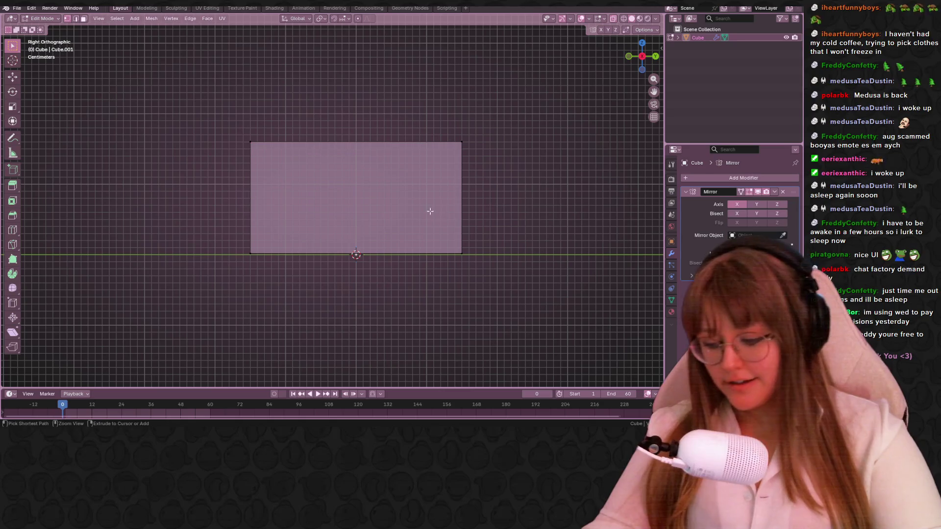
{"action": "key", "text": "g"}
{"action": "key", "text": "g"}
{"action": "right_click", "coordinate": [301, 166]}
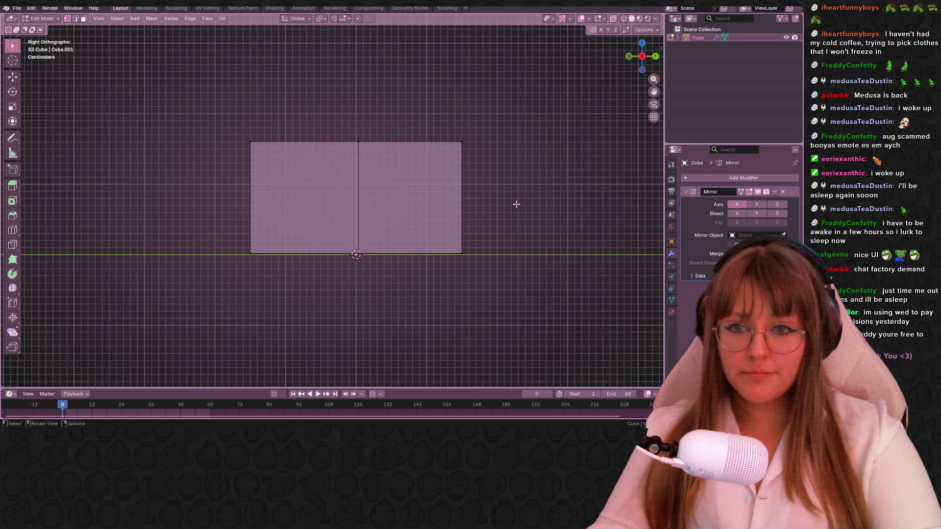
{"action": "key", "text": "ctrl+r"}
{"action": "left_click", "coordinate": [410, 171]}
{"action": "right_click", "coordinate": [410, 170]}
Lower the top-right corner to slant the right end and add a centred horizontal loop cut
{"action": "left_click_drag", "start_coordinate": [421, 127], "coordinate": [496, 172]}
{"action": "key", "text": "g"}
{"action": "key", "text": "g"}
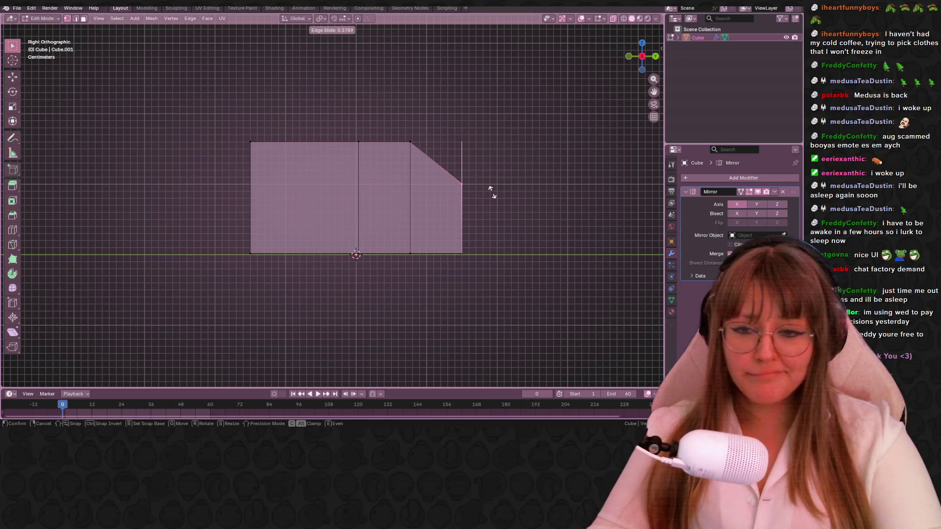
{"action": "left_click", "coordinate": [490, 190]}
{"action": "key", "text": "ctrl+r"}
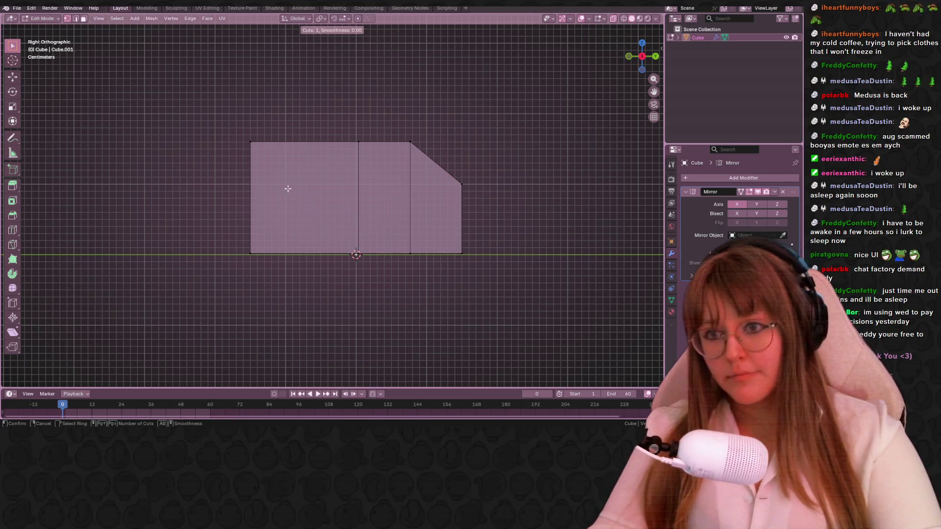
{"action": "left_click", "coordinate": [268, 182]}
{"action": "right_click", "coordinate": [264, 178]}
Cut an extra vertical loop near the left end, try sloping its top vertices, then undo to keep it squared
{"action": "key", "text": "ctrl+r"}
{"action": "left_click", "coordinate": [283, 136]}
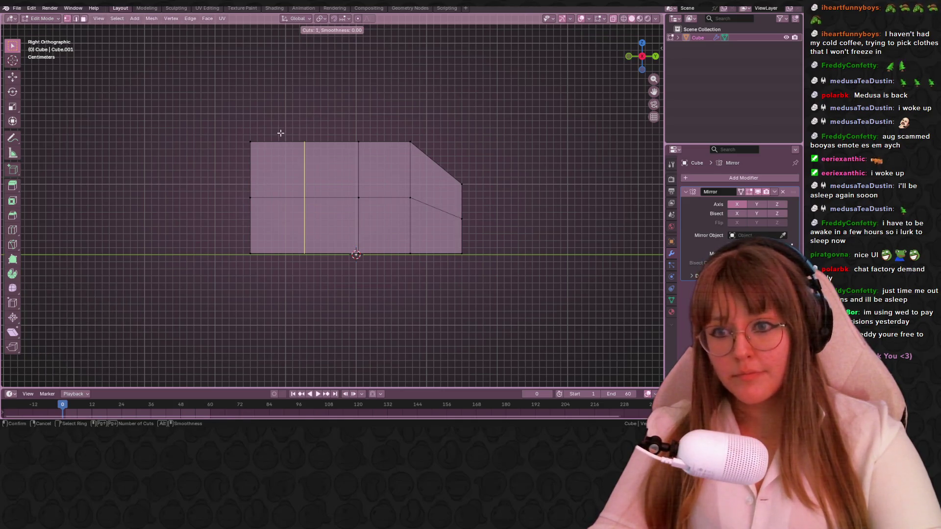
{"action": "left_click", "coordinate": [246, 138]}
{"action": "key", "text": "g"}
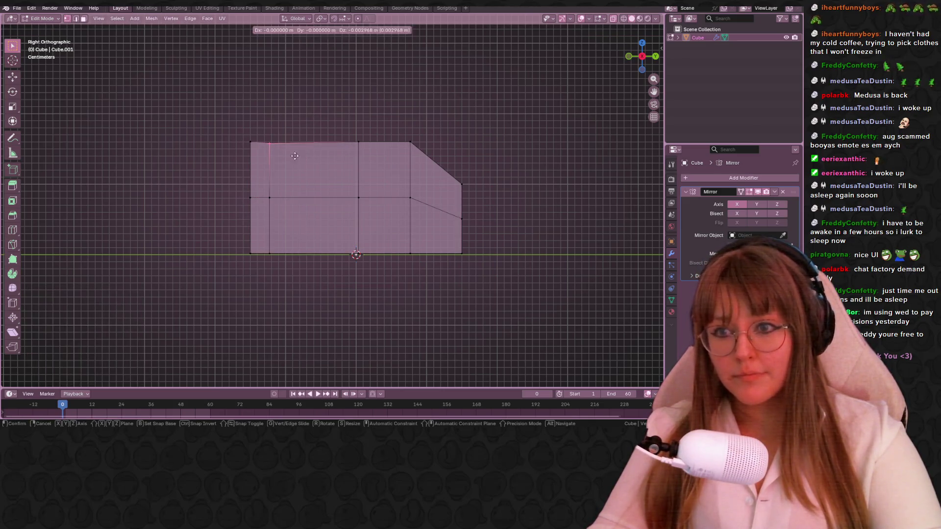
{"action": "left_click", "coordinate": [297, 190]}
{"action": "left_click", "coordinate": [249, 142]}
{"action": "key", "text": "g"}
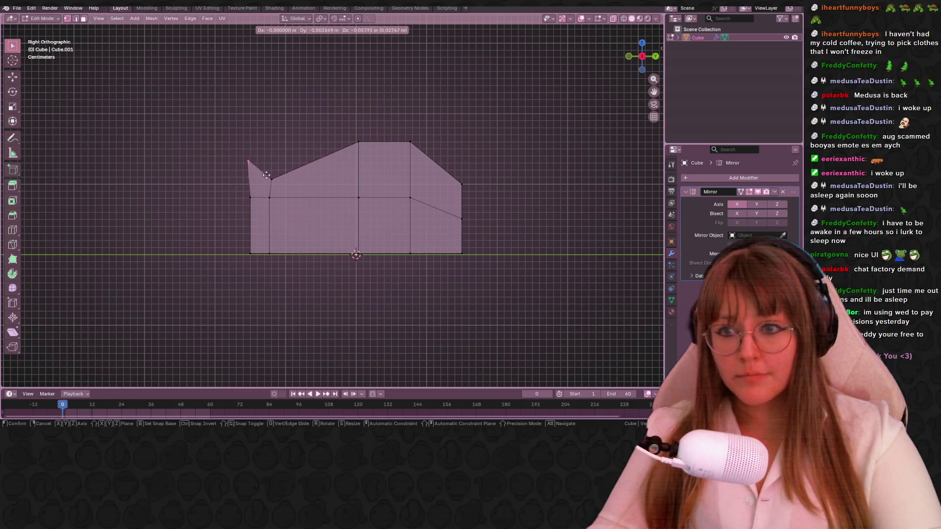
{"action": "key", "text": "g"}
{"action": "left_click", "coordinate": [265, 175]}
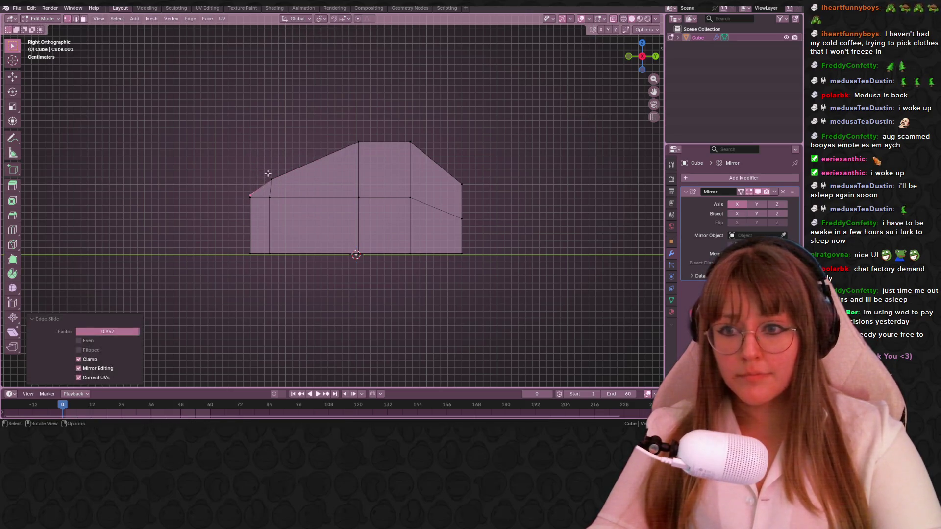
{"action": "key", "text": "g"}
{"action": "key", "text": "g"}
{"action": "left_click", "coordinate": [260, 137]}
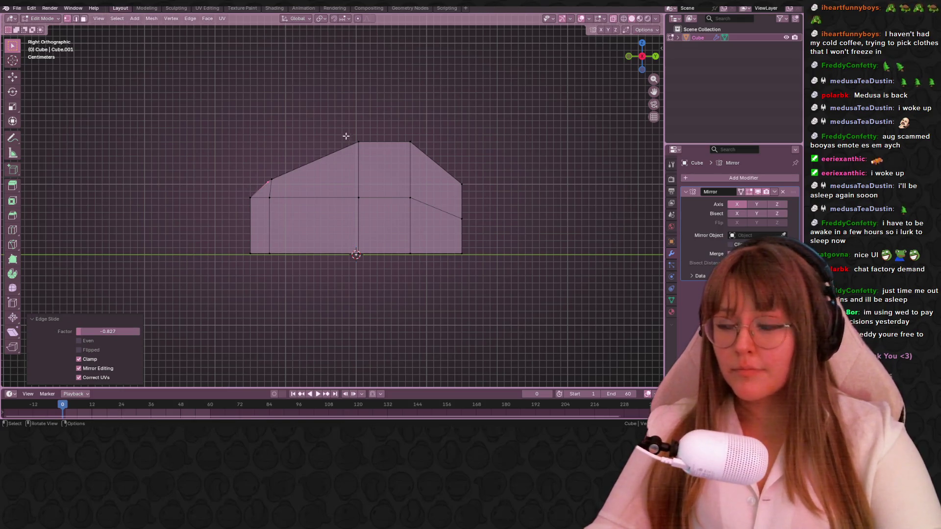
{"action": "key", "text": "ctrl+z"}
{"action": "key", "text": "ctrl+z"}
{"action": "key", "text": "ctrl+z"}
{"action": "scroll", "coordinate": [394, 139], "scroll_direction": "down", "scroll_amount": 2}
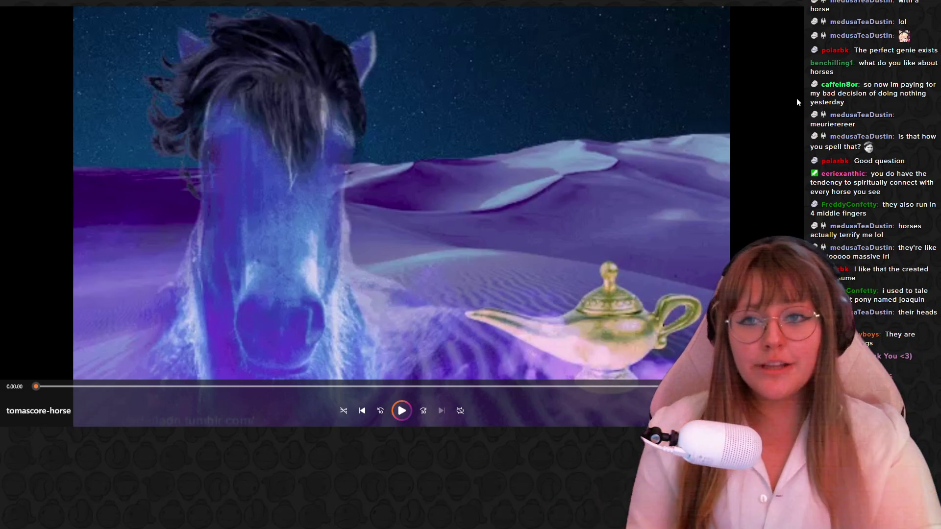
Leave full-screen playback and drag the Media Player window off the Blender view
{"action": "key", "text": "Escape"}
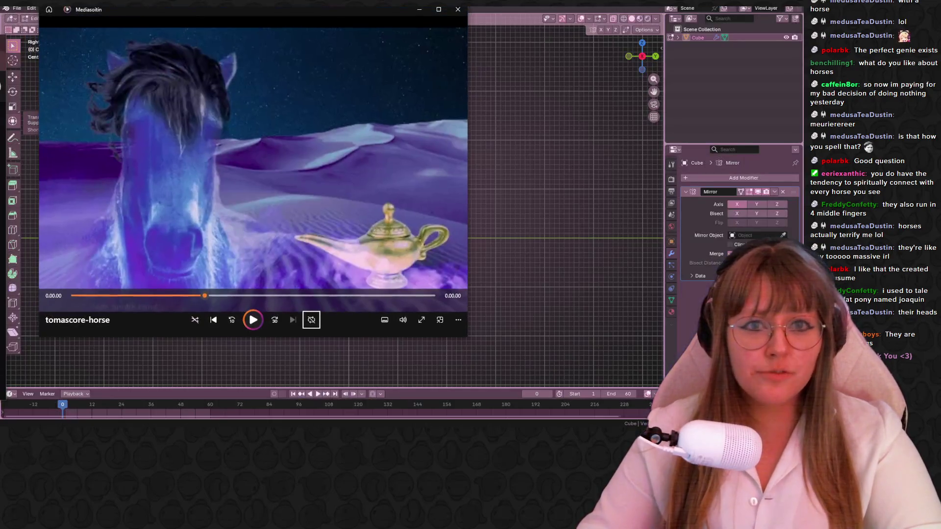
{"action": "left_click_drag", "start_coordinate": [313, 11], "coordinate": [3, 70]}
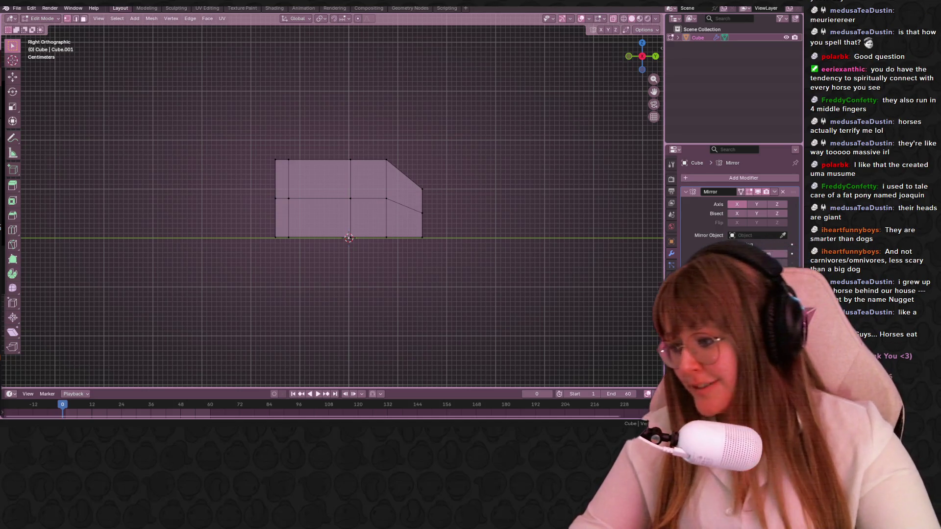
{"action": "middle_click_drag", "start_coordinate": [352, 205], "coordinate": [367, 203], "text": "shift"}
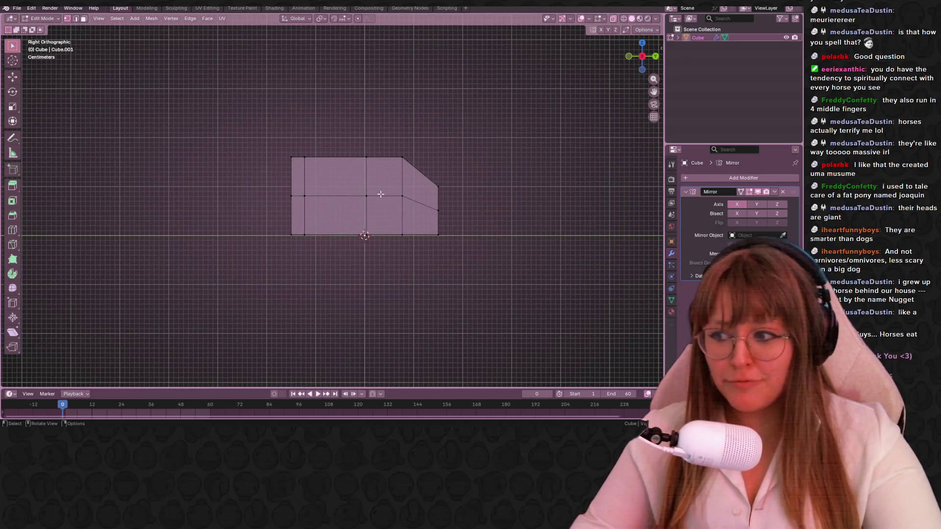
{"action": "key", "text": "ctrl+KP_3"}
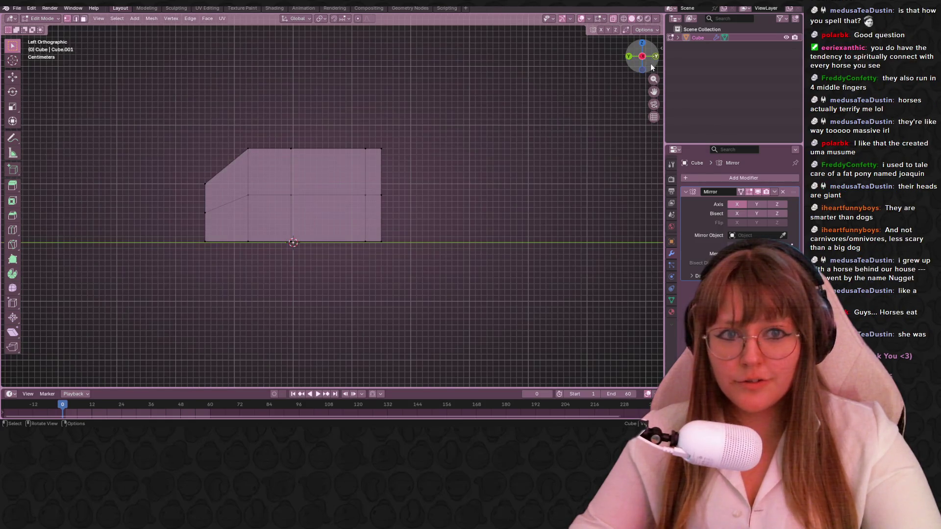
{"action": "left_click", "coordinate": [642, 57]}
{"action": "scroll", "coordinate": [542, 120], "scroll_direction": "up", "scroll_amount": 2}
{"action": "scroll", "coordinate": [471, 119], "scroll_direction": "up", "scroll_amount": 3}
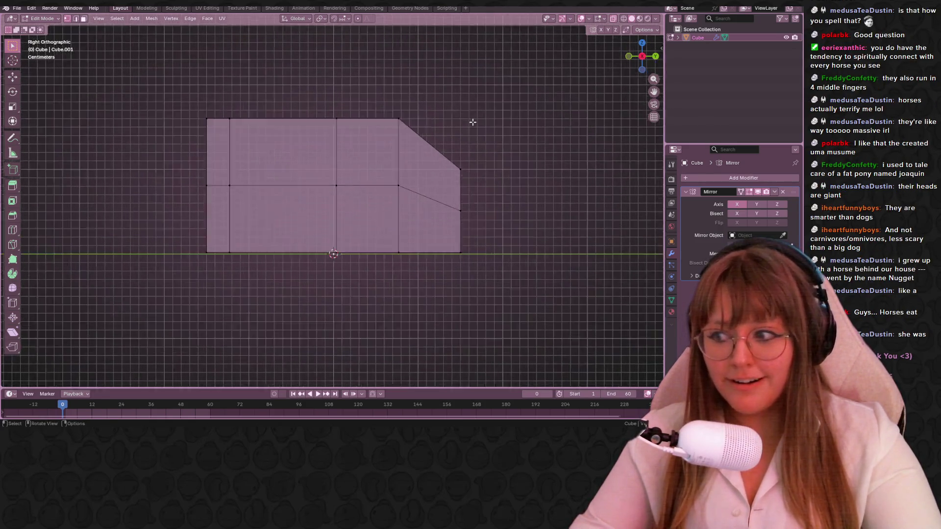
{"action": "scroll", "coordinate": [456, 130], "scroll_direction": "up", "scroll_amount": 1}
{"action": "middle_click_drag", "start_coordinate": [457, 129], "coordinate": [462, 129], "text": "shift"}
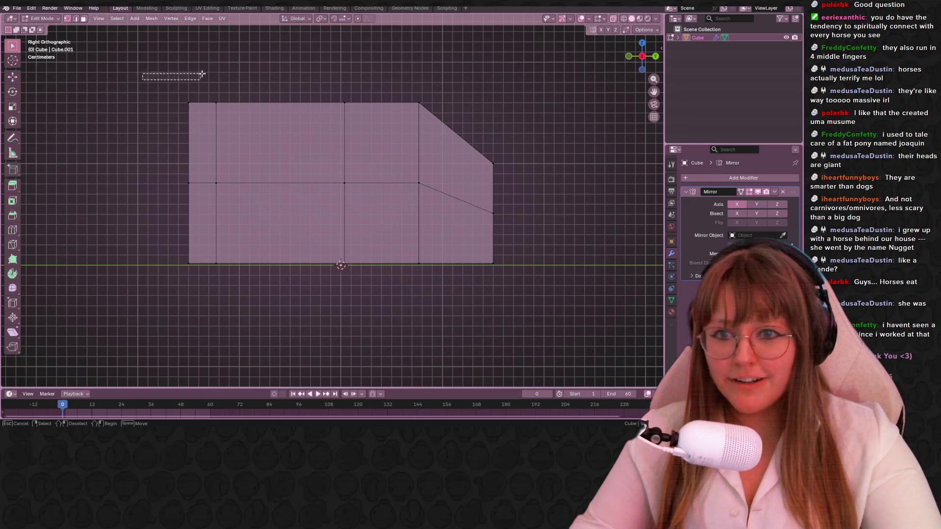
Add a vertical loop cut near the right end where the spout begins
{"action": "left_click_drag", "start_coordinate": [142, 83], "coordinate": [325, 87]}
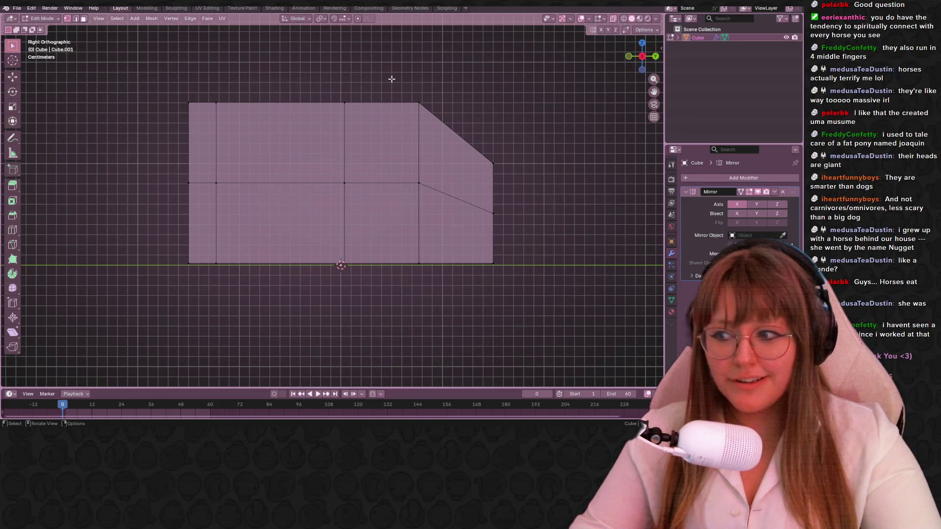
{"action": "left_click_drag", "start_coordinate": [390, 82], "coordinate": [442, 116]}
{"action": "middle_click_drag", "start_coordinate": [489, 97], "coordinate": [431, 98], "text": "shift"}
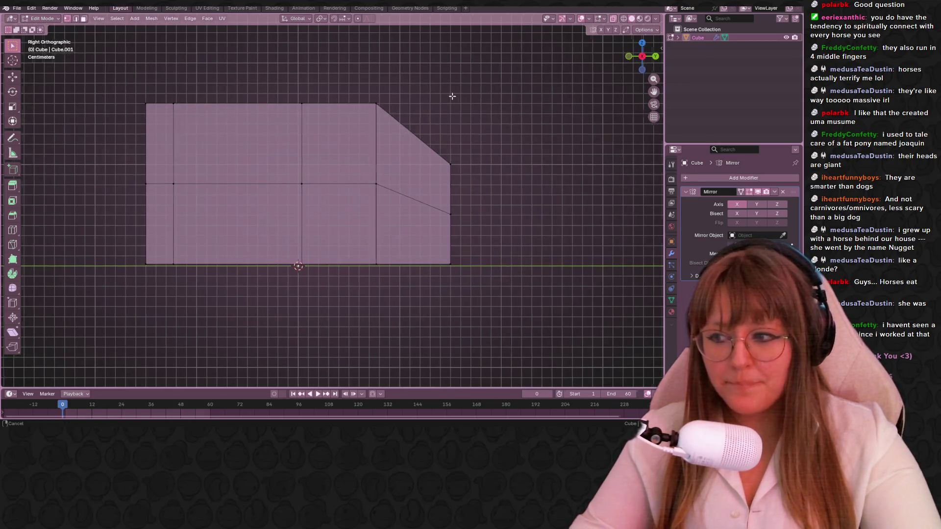
{"action": "key", "text": "ctrl+r"}
{"action": "left_click", "coordinate": [371, 179]}
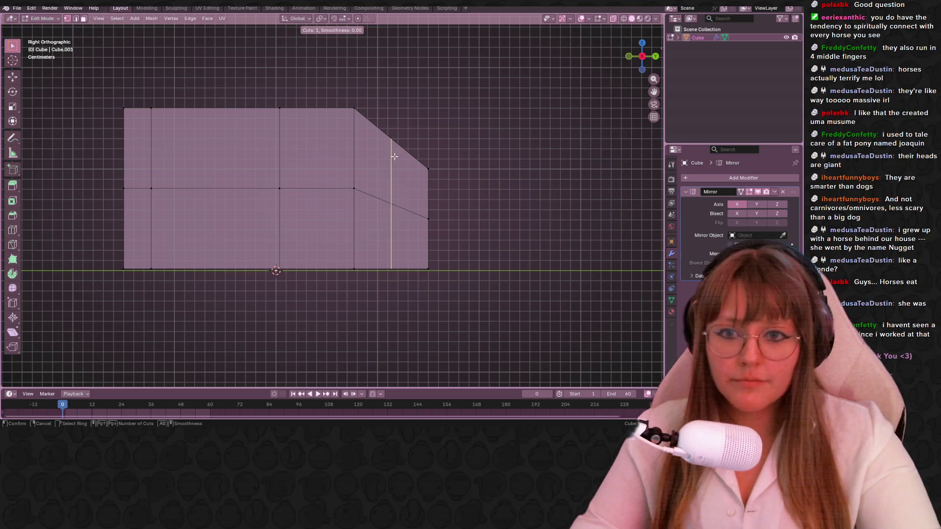
Move the top vertices, corner and middle vertex down and right so the top slopes toward the spout
{"action": "left_click", "coordinate": [391, 140]}
{"action": "key", "text": "g"}
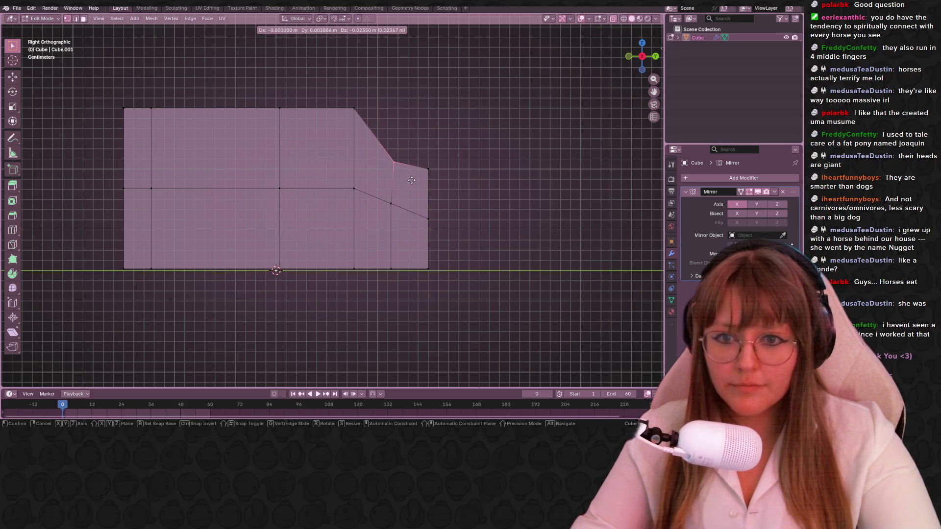
{"action": "left_click", "coordinate": [410, 180]}
{"action": "left_click", "coordinate": [355, 110]}
{"action": "key", "text": "g"}
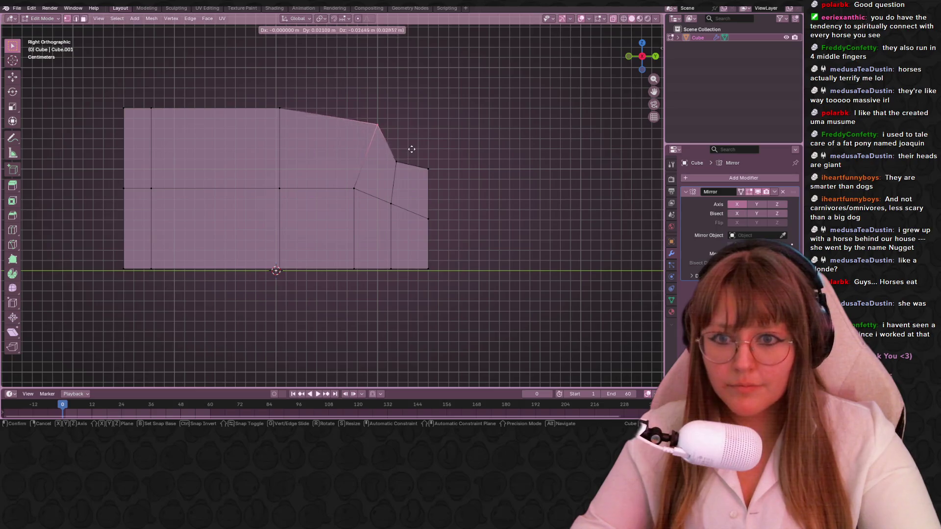
{"action": "left_click", "coordinate": [412, 150]}
{"action": "left_click", "coordinate": [280, 109]}
{"action": "key", "text": "g"}
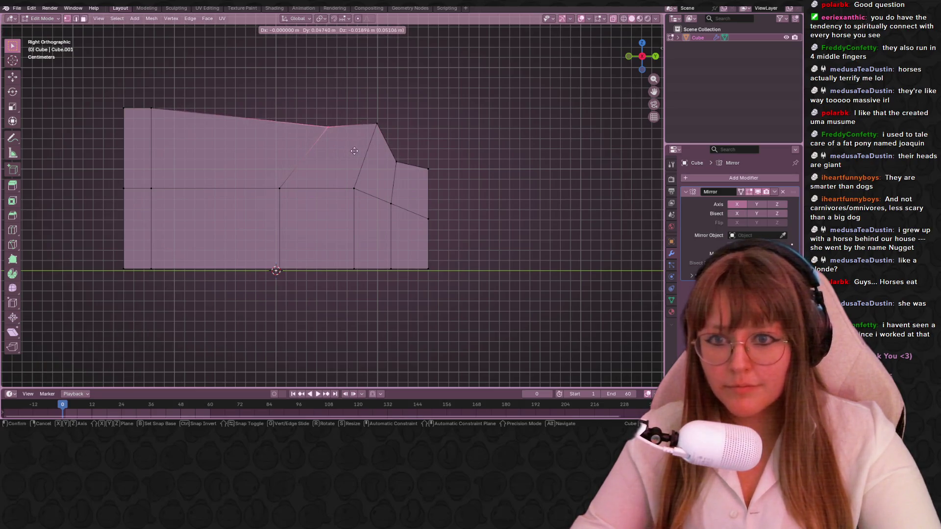
{"action": "left_click", "coordinate": [344, 148]}
{"action": "left_click", "coordinate": [280, 188]}
{"action": "key", "text": "g"}
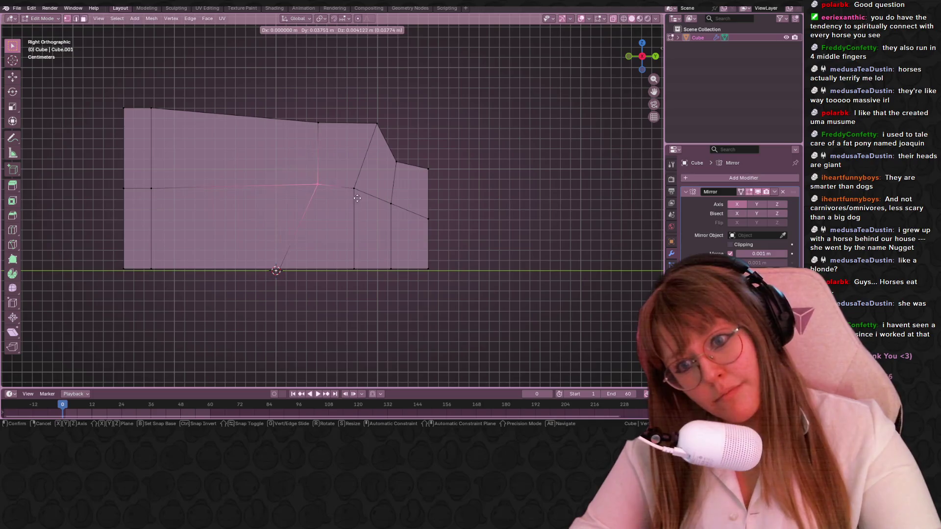
{"action": "left_click", "coordinate": [339, 212]}
Slide the bottom vertices along their edges and raise the spout's lower corner to angle its underside
{"action": "left_click", "coordinate": [283, 269]}
{"action": "key", "text": "g"}
{"action": "key", "text": "g"}
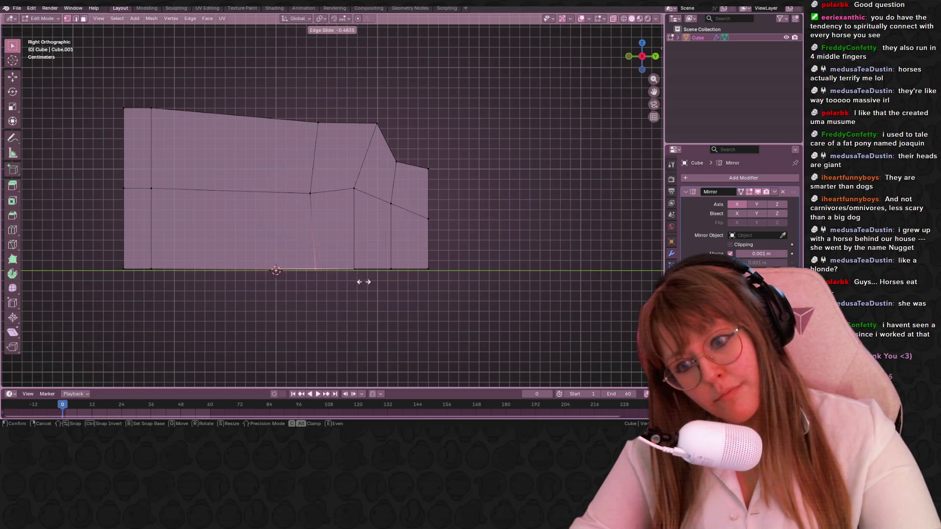
{"action": "left_click", "coordinate": [375, 282]}
{"action": "left_click", "coordinate": [392, 270]}
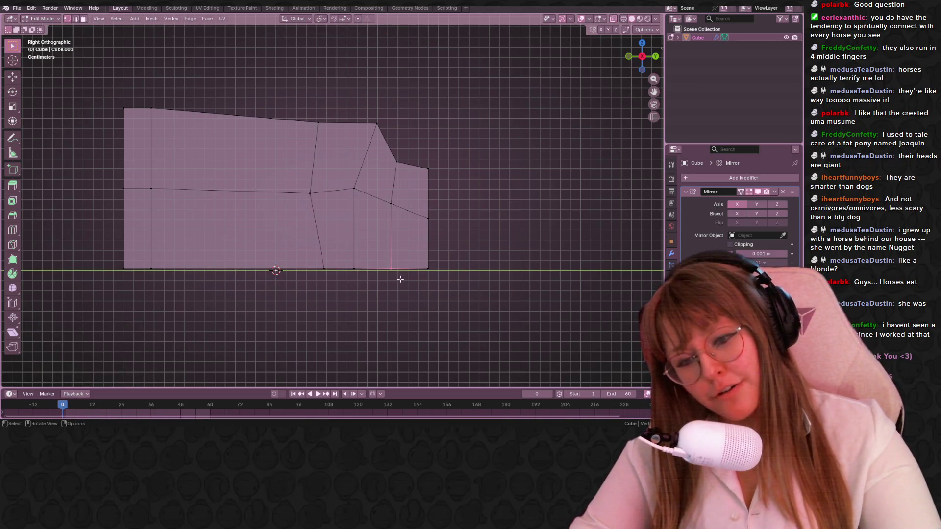
{"action": "key", "text": "g"}
{"action": "key", "text": "g"}
{"action": "left_click", "coordinate": [390, 278]}
{"action": "key", "text": "g"}
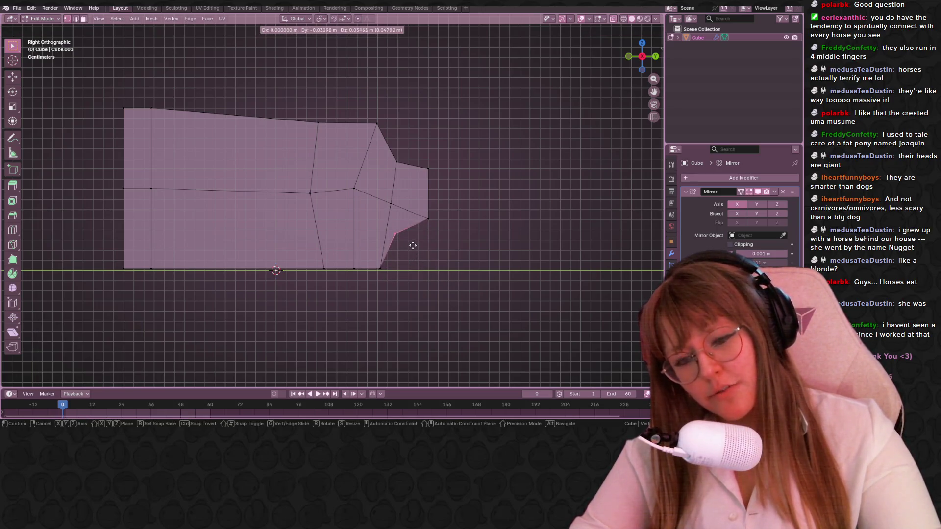
{"action": "left_click", "coordinate": [413, 247]}
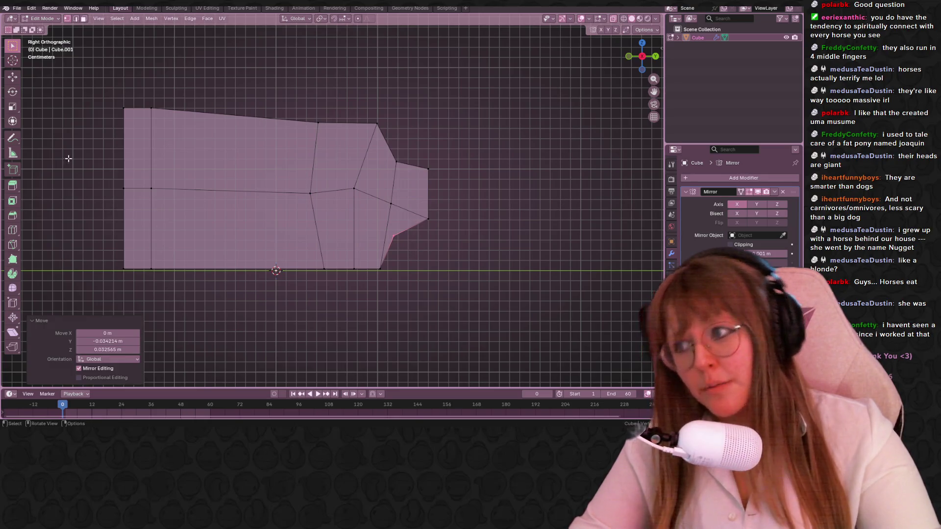
Slide a top-line vertex along its edge and lower the body's top-right vertex for a gentler curve
{"action": "middle_click_drag", "start_coordinate": [344, 143], "coordinate": [334, 140], "text": "shift"}
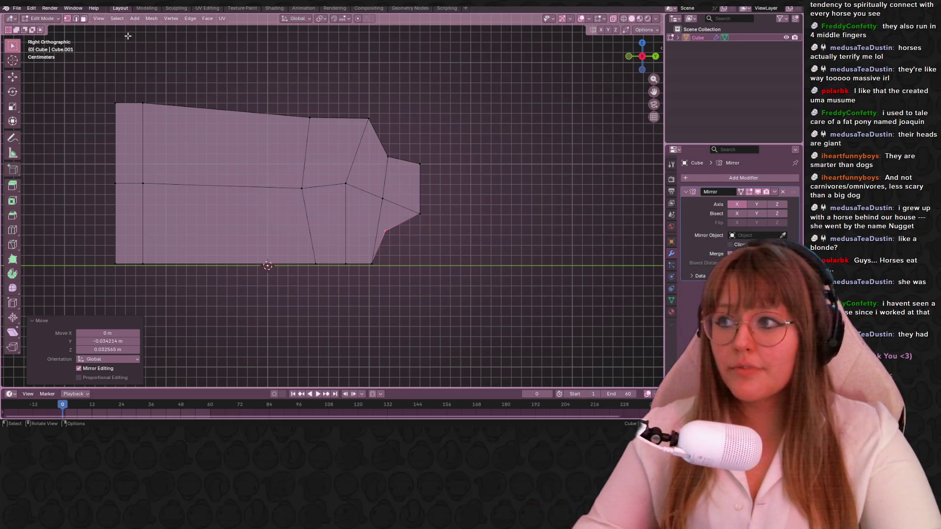
{"action": "middle_click_drag", "start_coordinate": [246, 143], "coordinate": [241, 149], "text": "shift"}
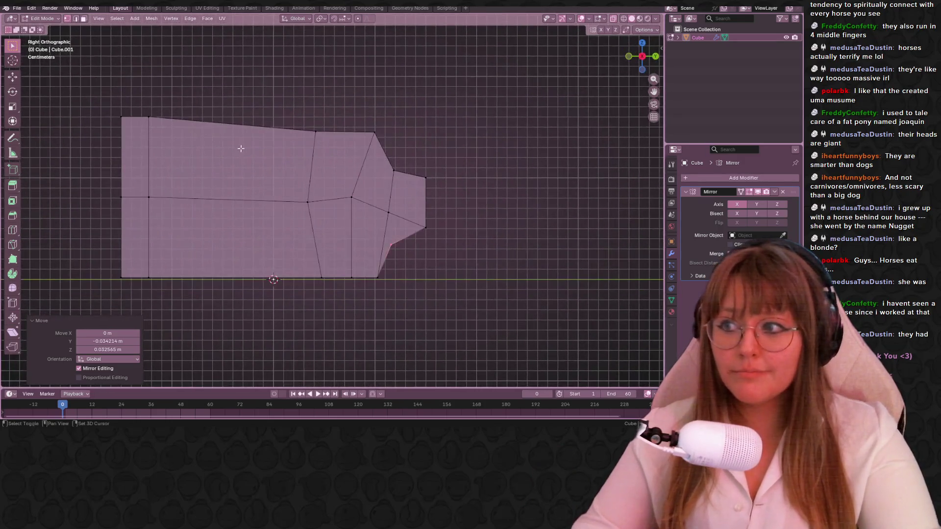
{"action": "left_click", "coordinate": [305, 130]}
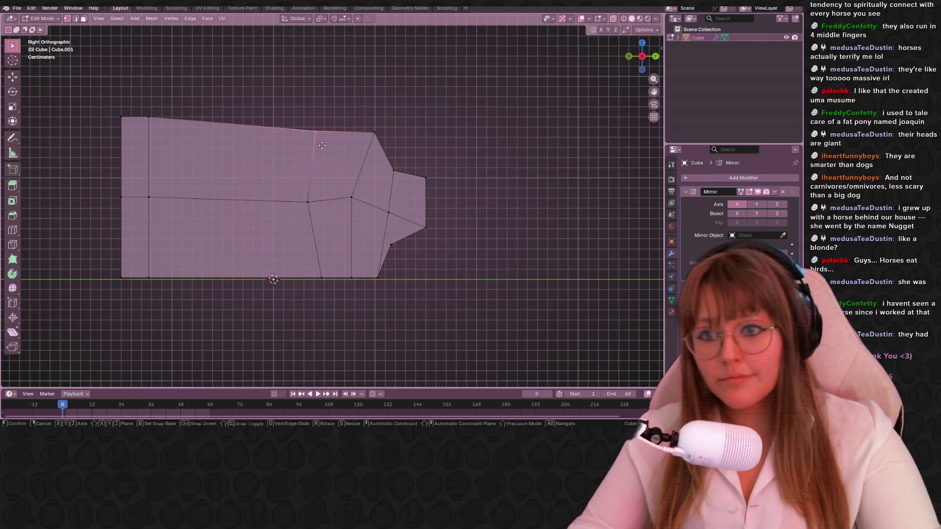
{"action": "key", "text": "g"}
{"action": "key", "text": "g"}
{"action": "left_click", "coordinate": [317, 138]}
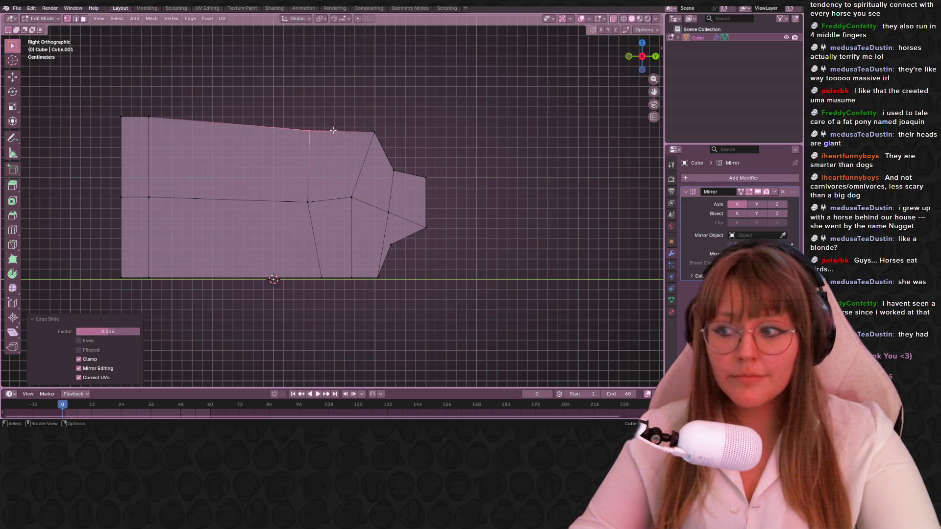
{"action": "left_click", "coordinate": [374, 134]}
{"action": "key", "text": "g"}
{"action": "left_click", "coordinate": [383, 150]}
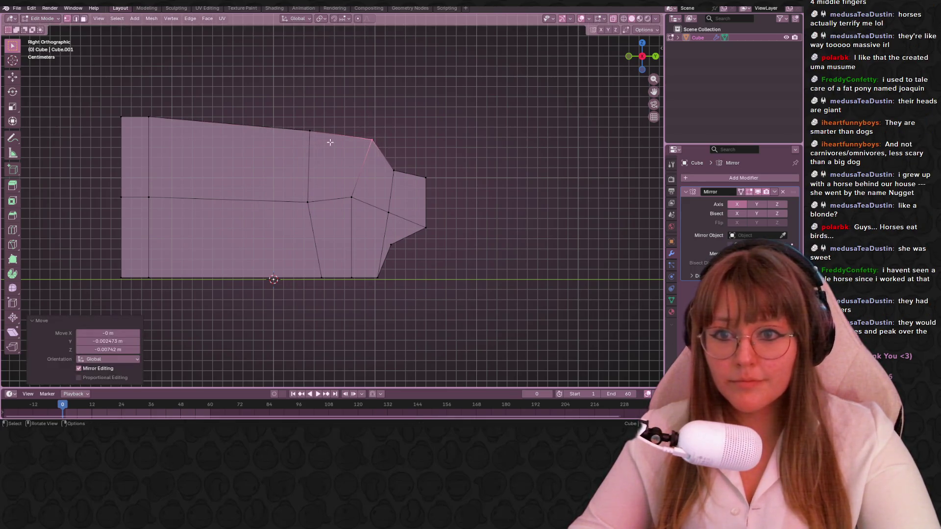
Leave the top edge in place and move the notch vertex at the spout base slightly lower
{"action": "left_click", "coordinate": [331, 139]}
{"action": "key", "text": "g"}
{"action": "left_click", "coordinate": [327, 137]}
{"action": "left_click", "coordinate": [417, 156]}
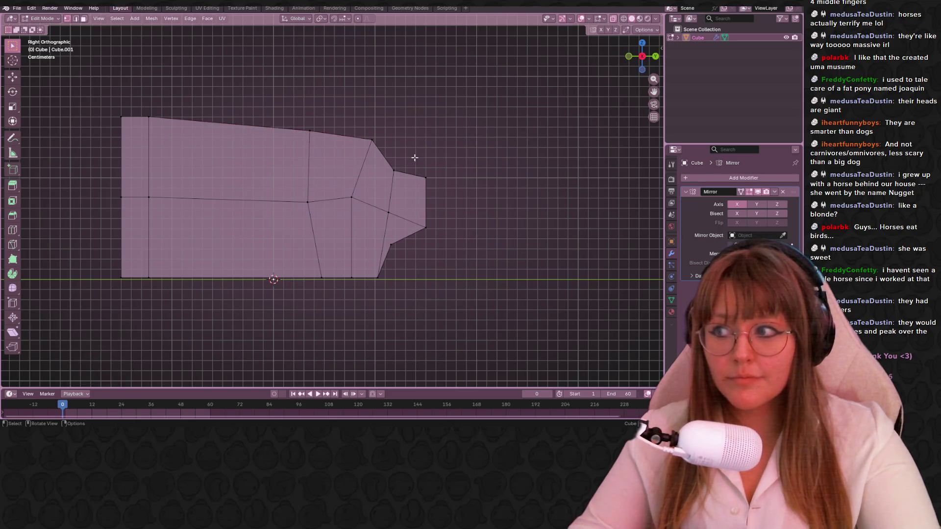
{"action": "left_click", "coordinate": [394, 172]}
{"action": "key", "text": "g"}
{"action": "left_click", "coordinate": [403, 193]}
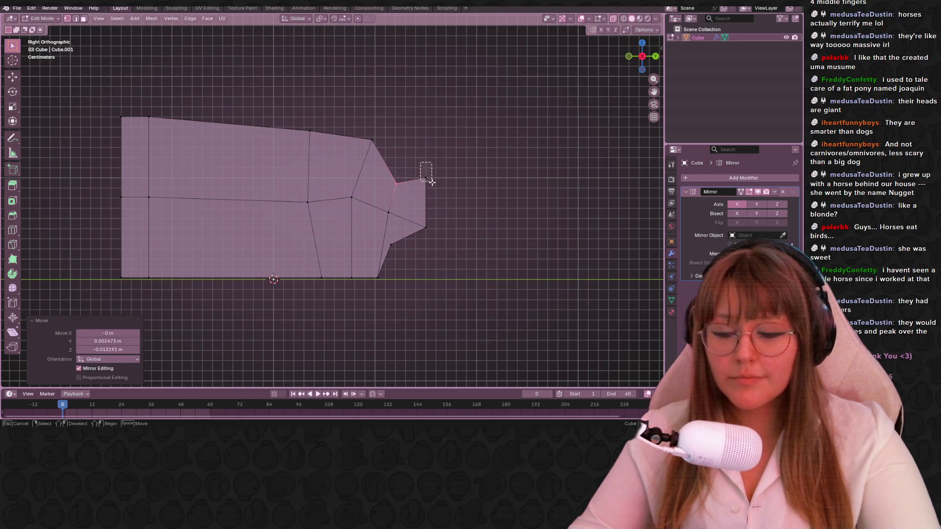
{"action": "left_click", "coordinate": [431, 183]}
{"action": "scroll", "coordinate": [429, 183], "scroll_direction": "up", "scroll_amount": 2}
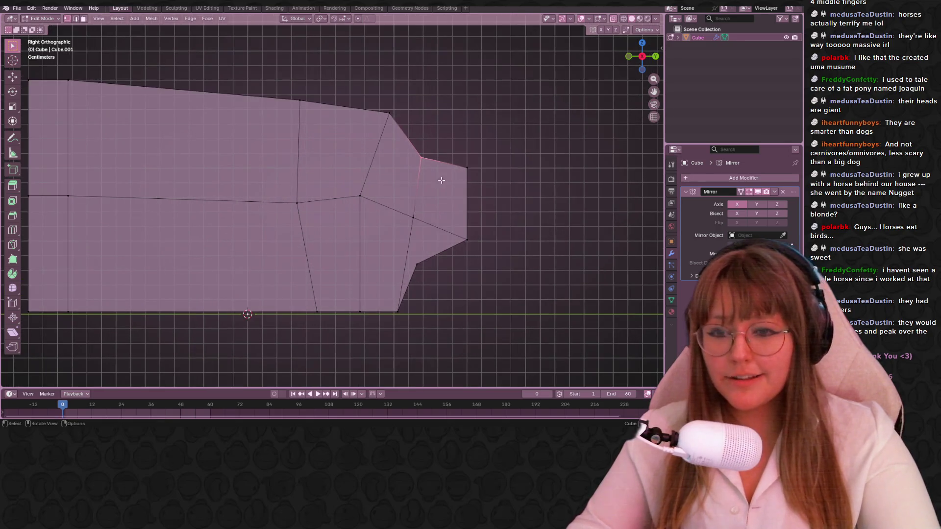
Lower the spout's top vertex and move then edge-slide the vertex where the neck meets the spout
{"action": "left_click_drag", "start_coordinate": [375, 87], "coordinate": [403, 124]}
{"action": "key", "text": "g"}
{"action": "left_click", "coordinate": [408, 205]}
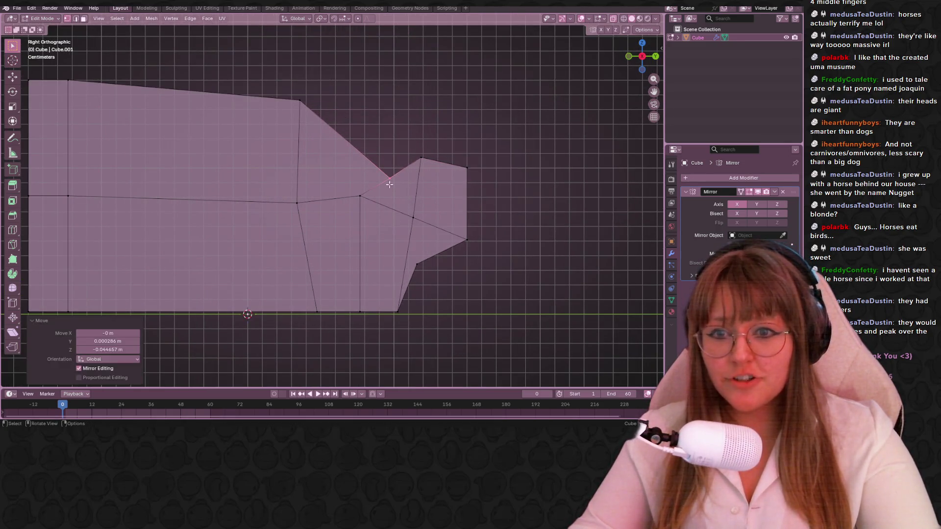
{"action": "left_click_drag", "start_coordinate": [365, 207], "coordinate": [365, 207]}
{"action": "key", "text": "g"}
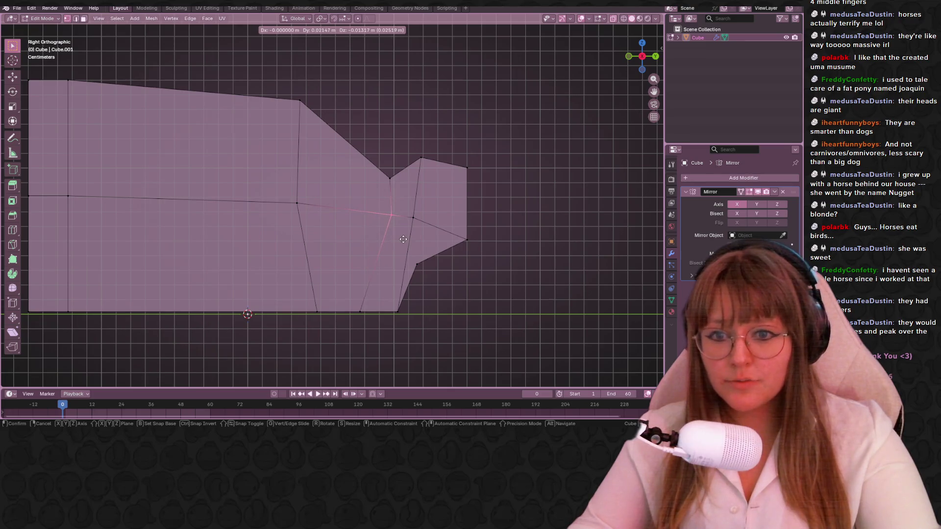
{"action": "left_click", "coordinate": [403, 239]}
{"action": "key", "text": "g"}
{"action": "key", "text": "g"}
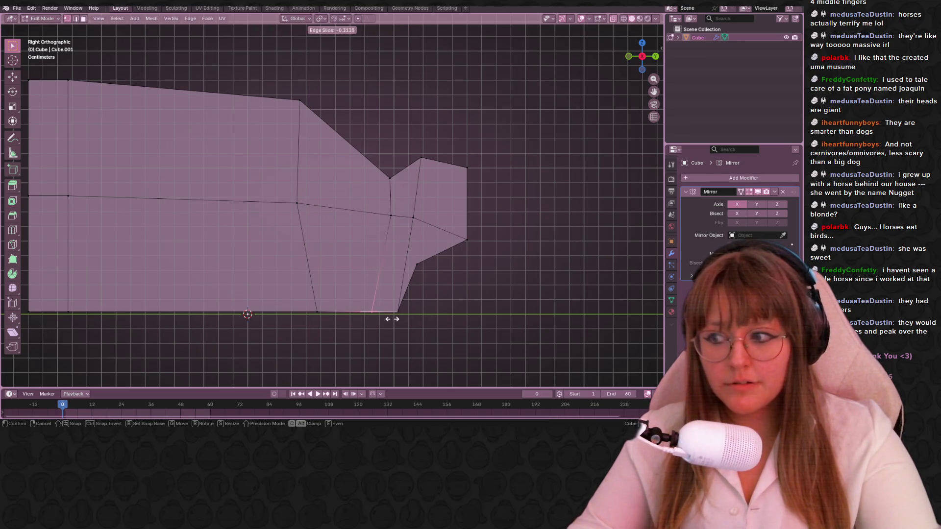
{"action": "left_click", "coordinate": [363, 315]}
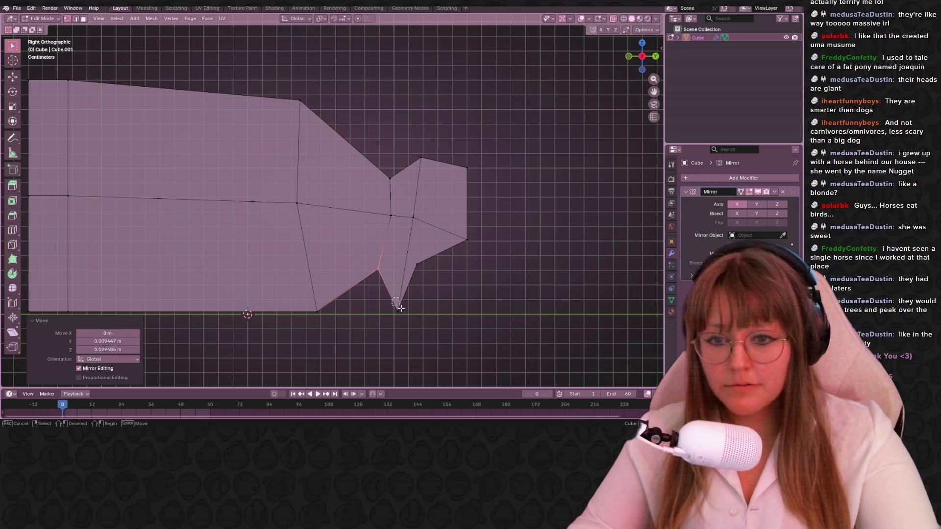
Reposition the neck's lower and bottom vertices slightly
{"action": "key", "text": "g"}
{"action": "left_click", "coordinate": [403, 267]}
{"action": "key", "text": "g"}
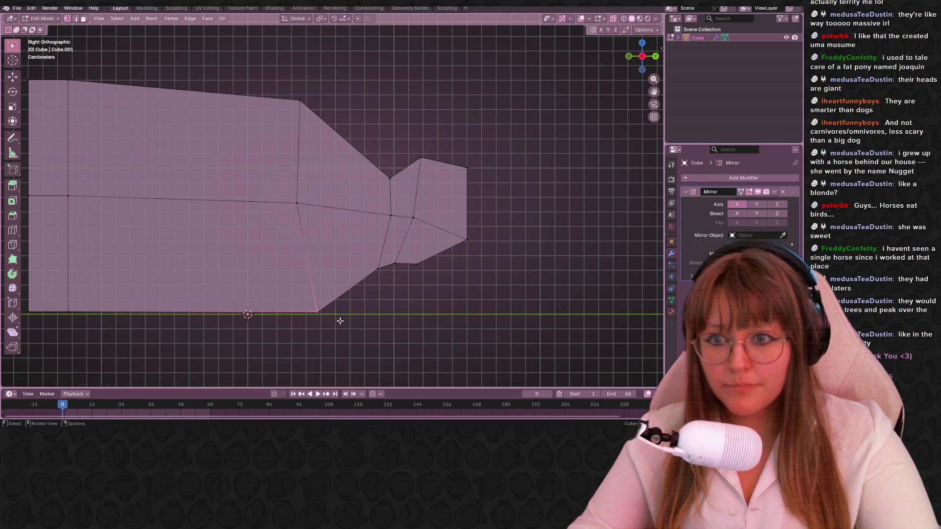
{"action": "left_click", "coordinate": [343, 316]}
Cut a vertical edge loop through the shoulder slope, move its vertex and set the upper front corner further forward
{"action": "key", "text": "ctrl+r"}
{"action": "left_click", "coordinate": [331, 121]}
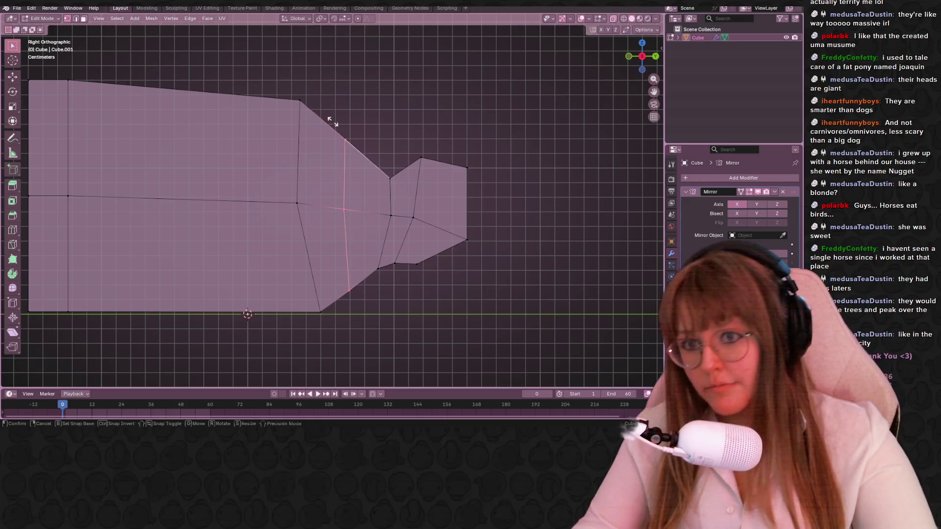
{"action": "right_click", "coordinate": [332, 122]}
{"action": "left_click", "coordinate": [345, 142]}
{"action": "key", "text": "g"}
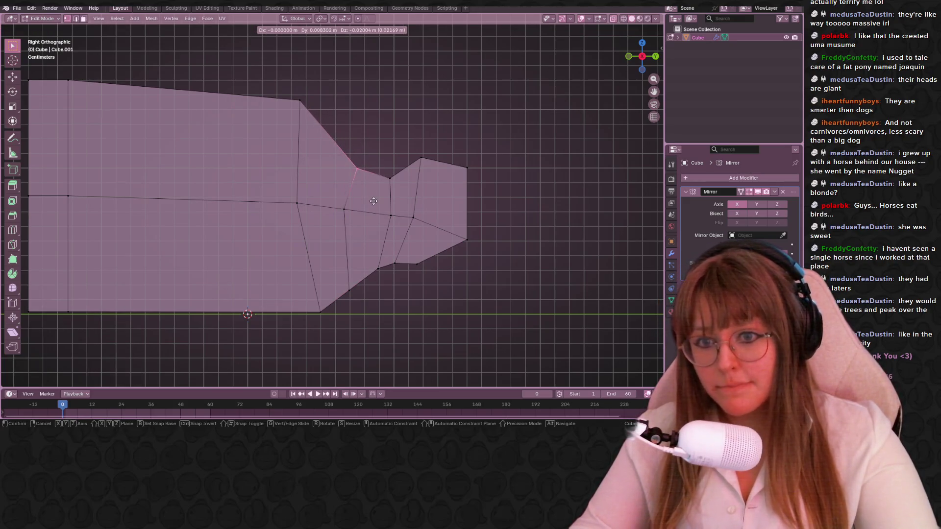
{"action": "left_click", "coordinate": [374, 200]}
{"action": "key", "text": "g"}
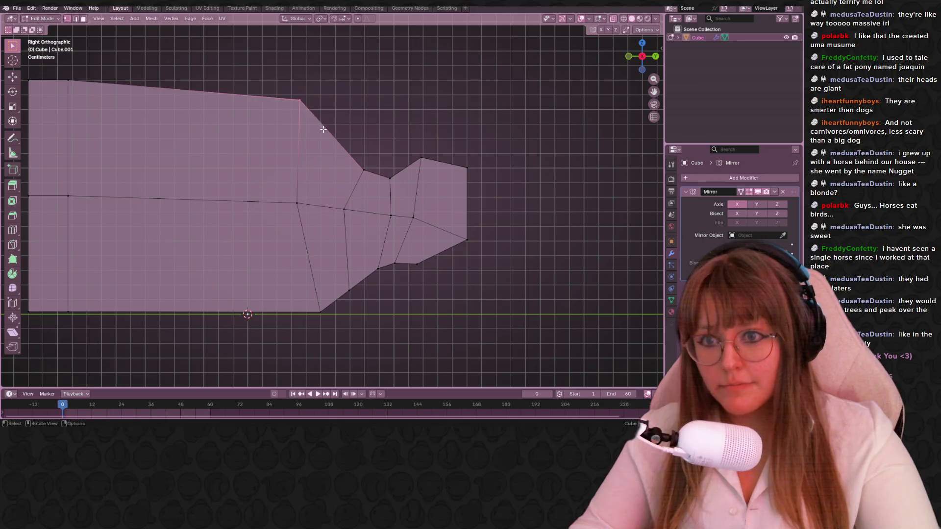
{"action": "left_click", "coordinate": [365, 142]}
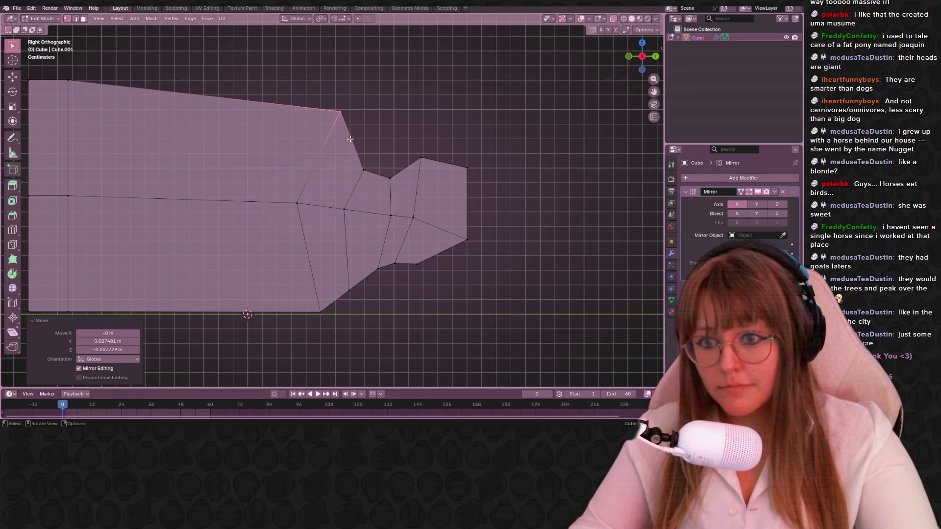
Slide a body vertex along its edge to about factor 0.46 and orbit to check the mesh in 3D
{"action": "left_click", "coordinate": [343, 211]}
{"action": "key", "text": "shift+v"}
{"action": "left_click", "coordinate": [357, 231]}
{"action": "mouse_move", "coordinate": [357, 232]}
{"action": "middle_mouse_down"}
{"action": "mouse_move", "coordinate": [434, 183]}
{"action": "mouse_move", "coordinate": [403, 247]}
{"action": "middle_mouse_up"}
{"action": "scroll", "coordinate": [434, 182], "scroll_direction": "down", "scroll_amount": 5}
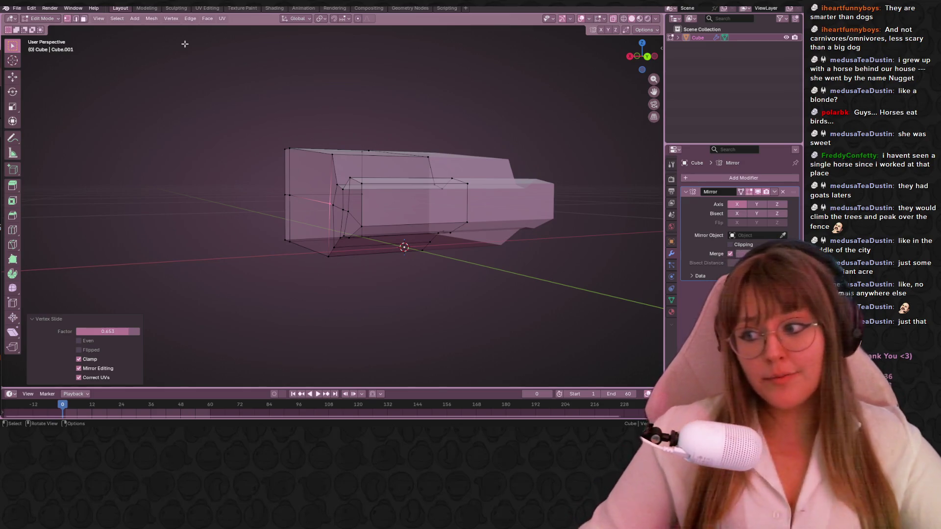
{"action": "mouse_move", "coordinate": [451, 297]}
{"action": "middle_mouse_down"}
{"action": "mouse_move", "coordinate": [500, 190]}
{"action": "mouse_move", "coordinate": [451, 258]}
{"action": "middle_mouse_up"}
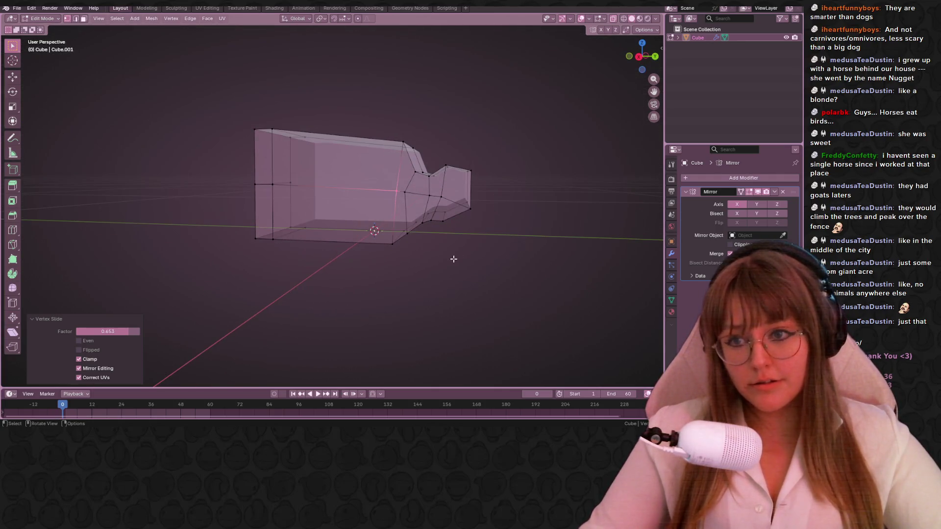
Cut a vertical edge loop across the body and, in Right Ortho view, slide it into place
{"action": "key", "text": "ctrl+r"}
{"action": "left_click", "coordinate": [371, 147]}
{"action": "left_click", "coordinate": [399, 151]}
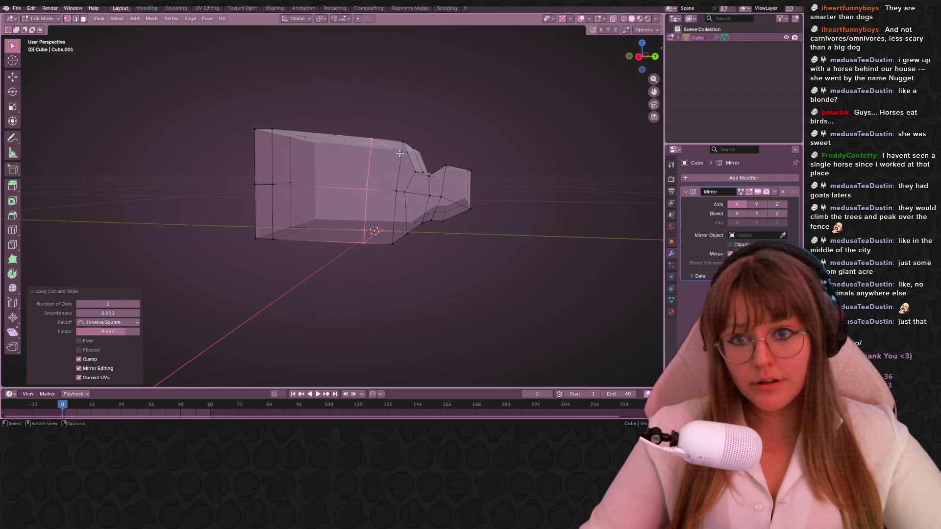
{"action": "left_click", "coordinate": [640, 56]}
{"action": "key", "text": "g"}
{"action": "key", "text": "g"}
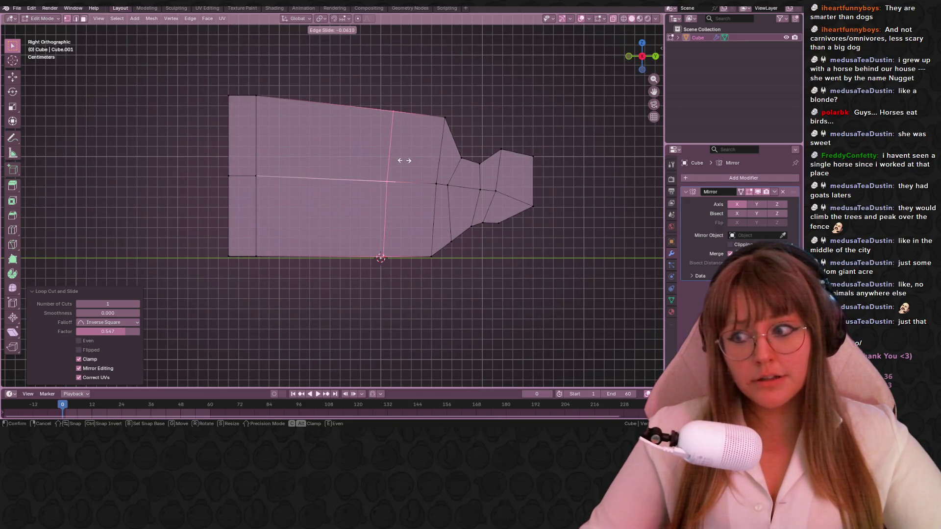
{"action": "left_click", "coordinate": [407, 160]}
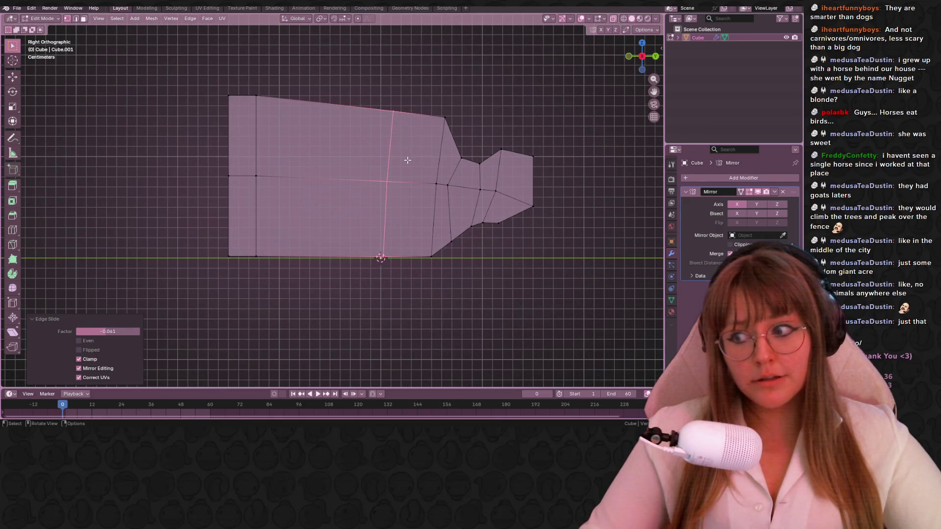
Slide the loop's top vertex along the top edge and lower the back part of the body's top
{"action": "left_click", "coordinate": [378, 105]}
{"action": "key", "text": "g"}
{"action": "key", "text": "g"}
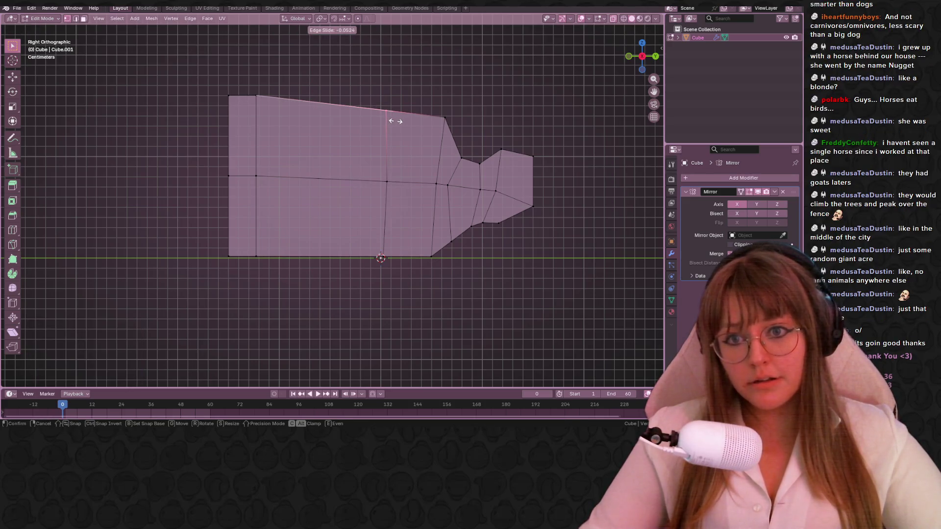
{"action": "left_click", "coordinate": [396, 120]}
{"action": "left_click_drag", "start_coordinate": [179, 76], "coordinate": [274, 109]}
{"action": "key", "text": "g"}
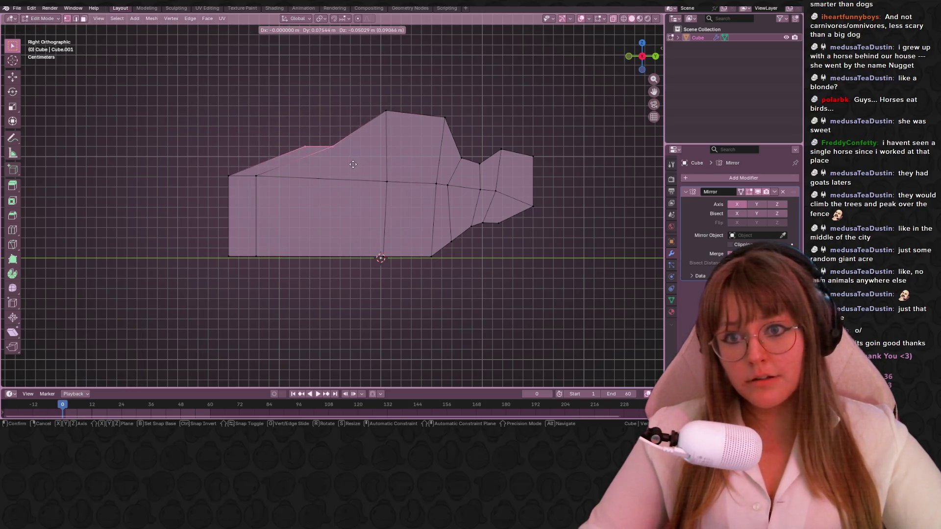
{"action": "left_click", "coordinate": [300, 148]}
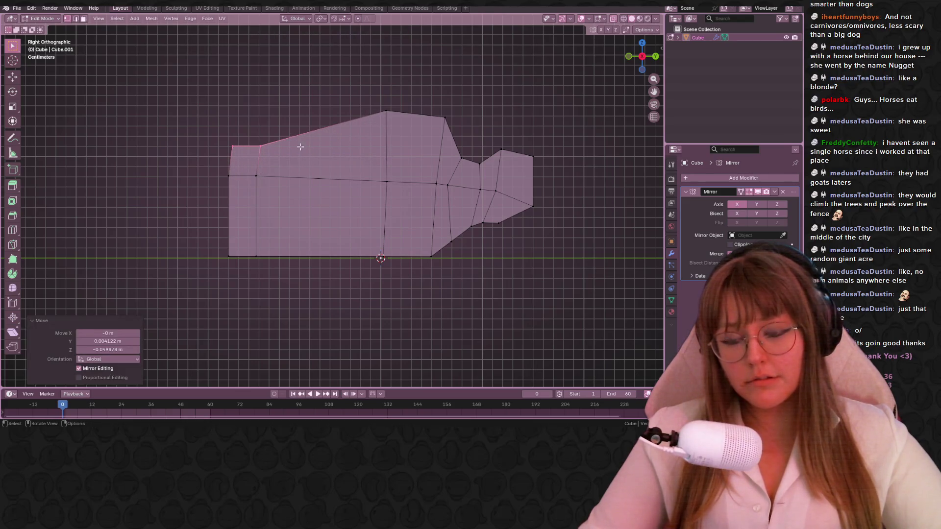
Cut a second vertical loop and raise its top vertex to start the central lid
{"action": "key", "text": "ctrl+r"}
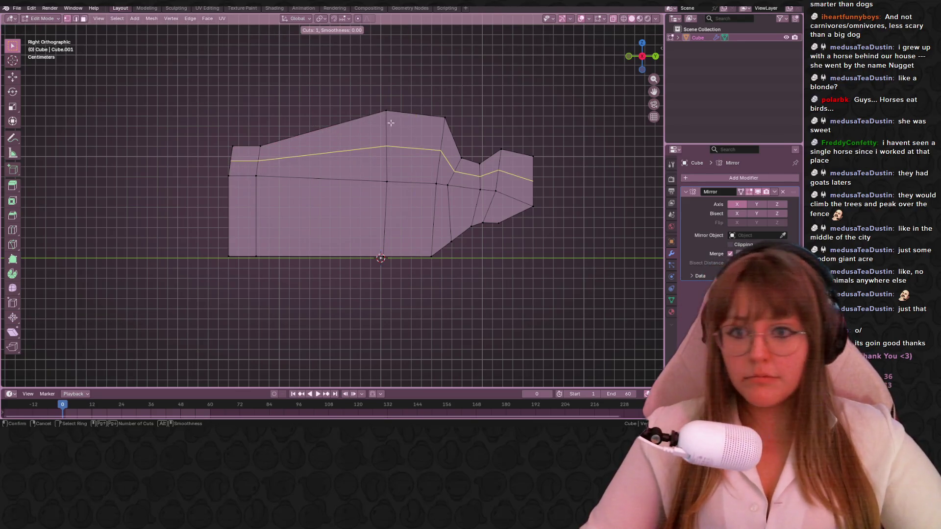
{"action": "left_click", "coordinate": [358, 132]}
{"action": "left_click", "coordinate": [353, 118]}
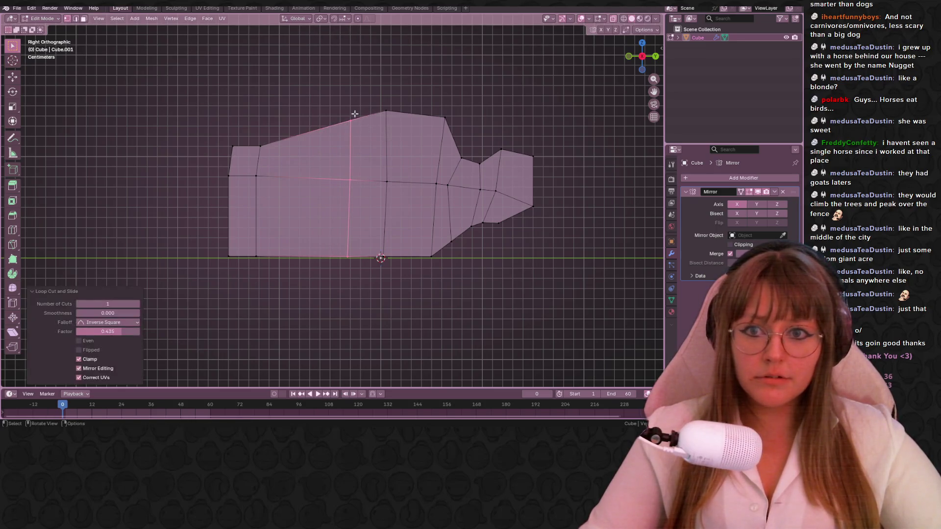
{"action": "key", "text": "g"}
{"action": "left_click", "coordinate": [382, 145]}
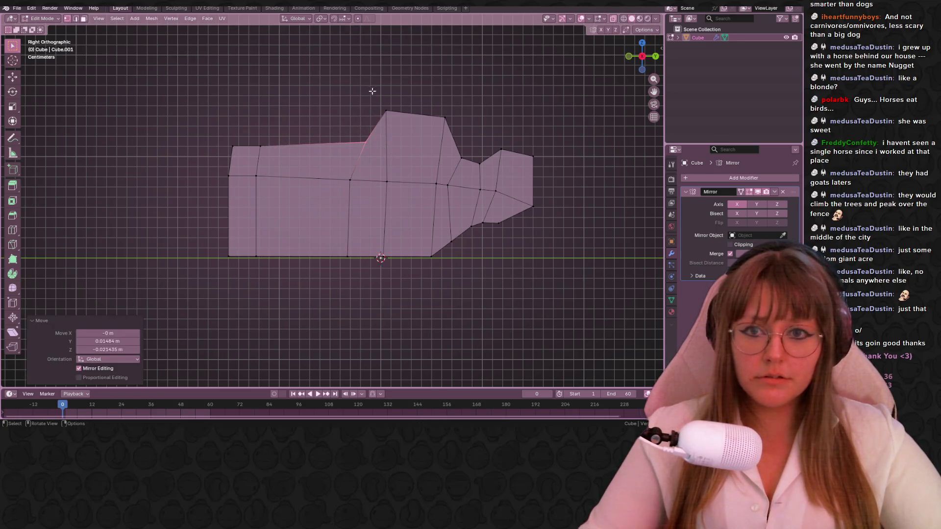
{"action": "key", "text": "g"}
Slide the raised lid's corner vertices along the top edge to square up the lid
{"action": "left_click", "coordinate": [423, 119]}
{"action": "key", "text": "g"}
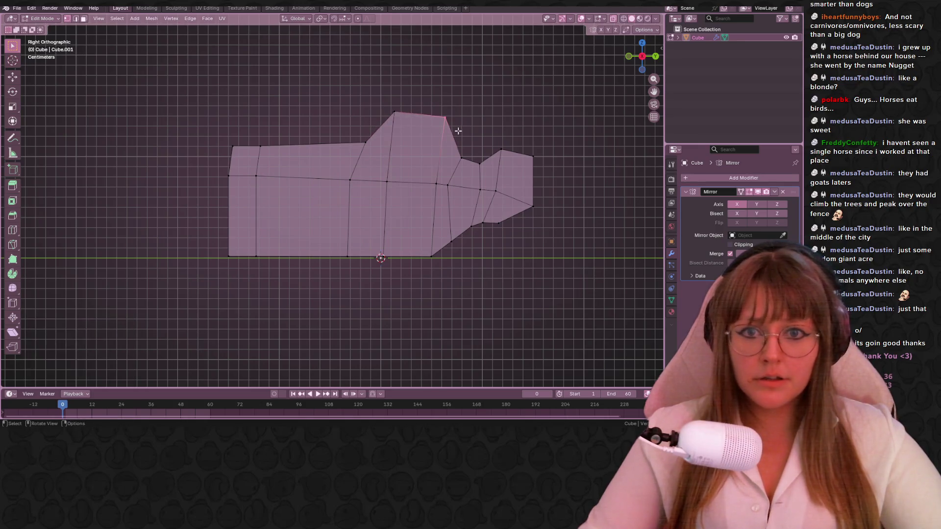
{"action": "key", "text": "g"}
{"action": "left_click", "coordinate": [437, 119]}
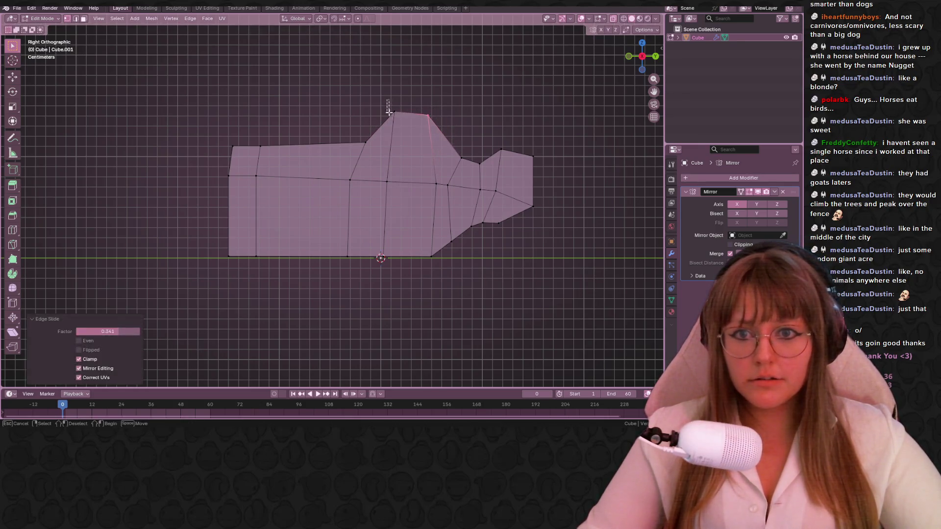
{"action": "key", "text": "g"}
{"action": "left_click", "coordinate": [399, 127]}
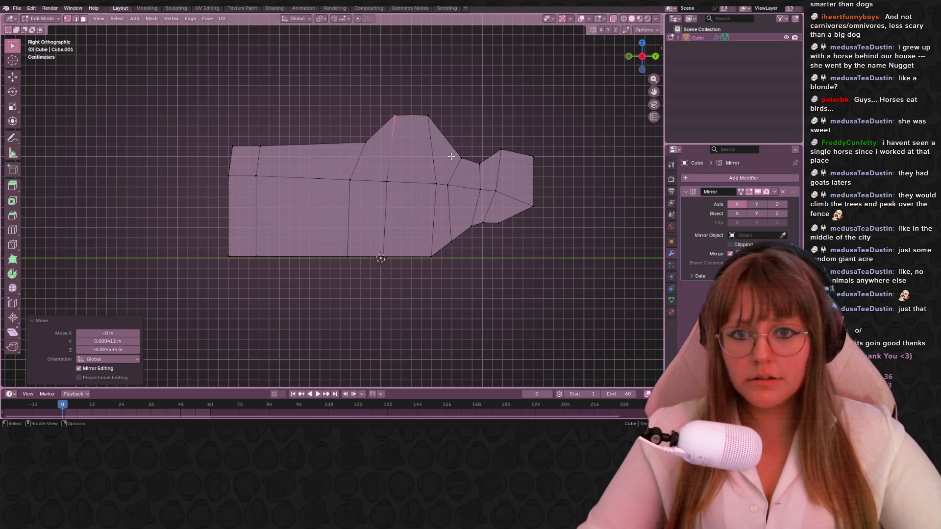
{"action": "key", "text": "g"}
{"action": "key", "text": "g"}
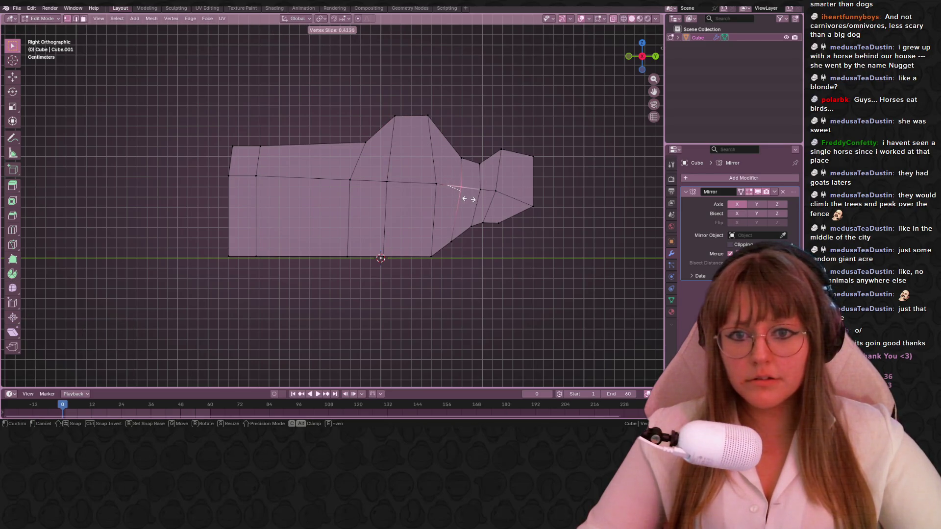
{"action": "left_click", "coordinate": [467, 198]}
{"action": "key", "text": "g"}
{"action": "key", "text": "g"}
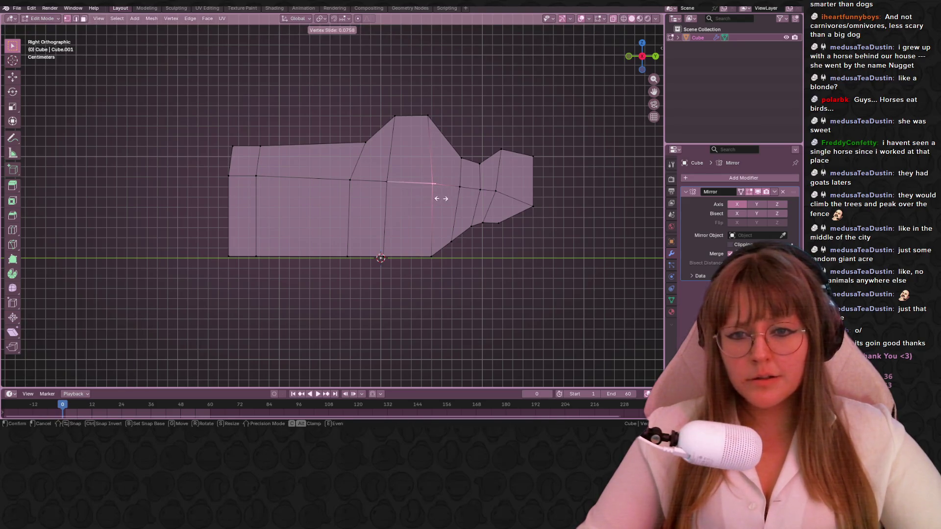
{"action": "left_click", "coordinate": [450, 193]}
{"action": "scroll", "coordinate": [456, 192], "scroll_direction": "up", "scroll_amount": 1}
{"action": "scroll", "coordinate": [456, 192], "scroll_direction": "up", "scroll_amount": 1}
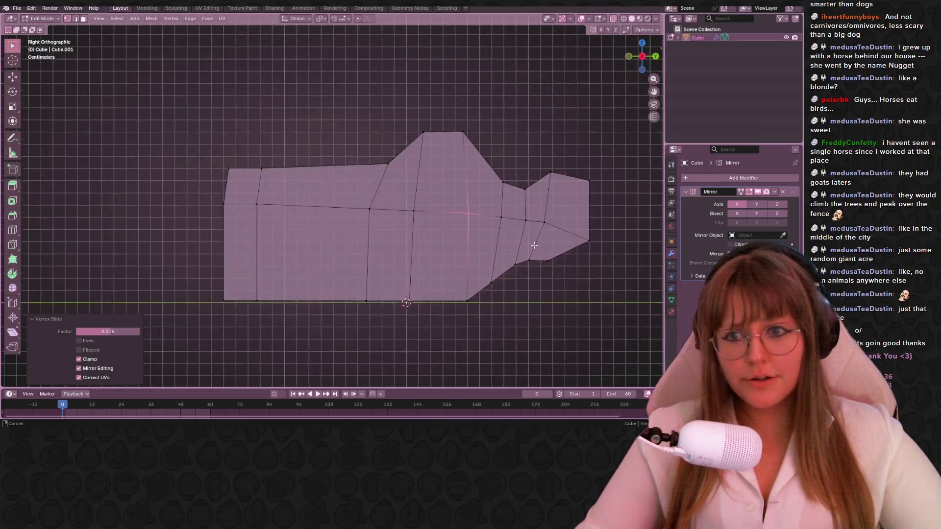
{"action": "scroll", "coordinate": [412, 176], "scroll_direction": "down", "scroll_amount": 1}
Lower the back top vertices along their edges so the back end tapers to a point
{"action": "left_click", "coordinate": [227, 153]}
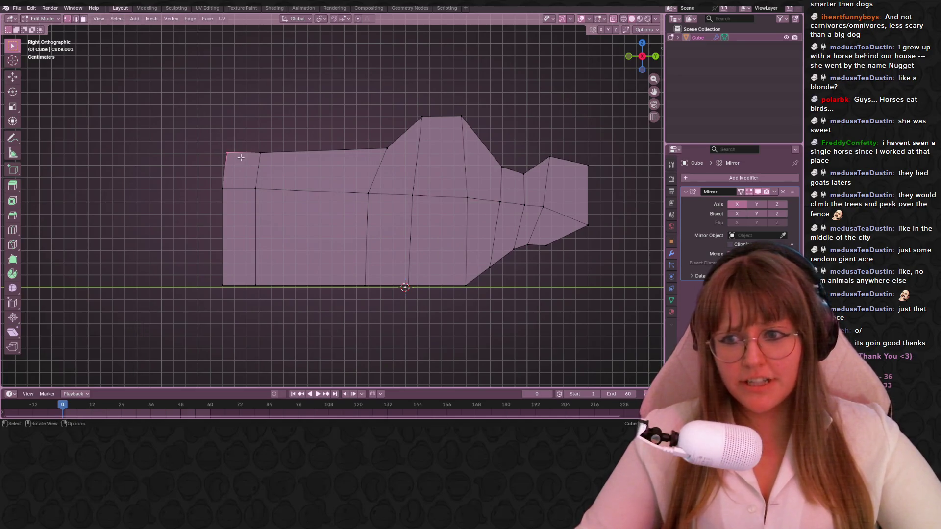
{"action": "key", "text": "g"}
{"action": "key", "text": "g"}
{"action": "left_click", "coordinate": [247, 133]}
{"action": "left_click", "coordinate": [258, 153]}
{"action": "key", "text": "g"}
{"action": "key", "text": "g"}
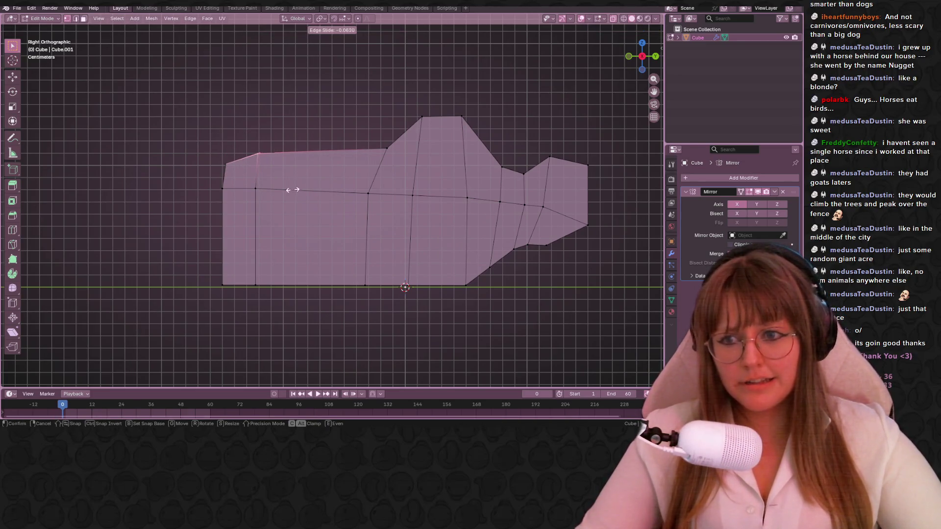
{"action": "left_click", "coordinate": [296, 204]}
{"action": "key", "text": "g"}
{"action": "left_click", "coordinate": [300, 227]}
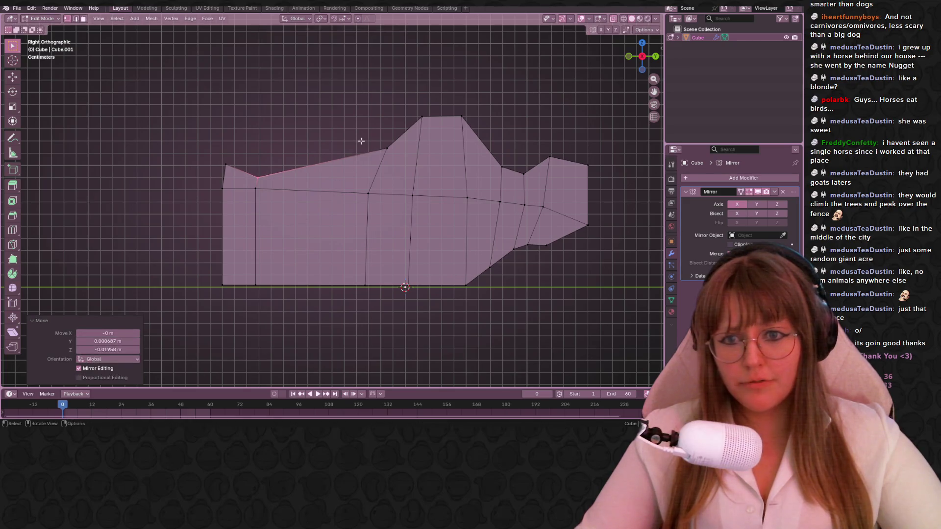
Drop the lid's front vertex to flatten the top toward the shoulder
{"action": "left_click_drag", "start_coordinate": [417, 161], "coordinate": [416, 161]}
{"action": "key", "text": "g"}
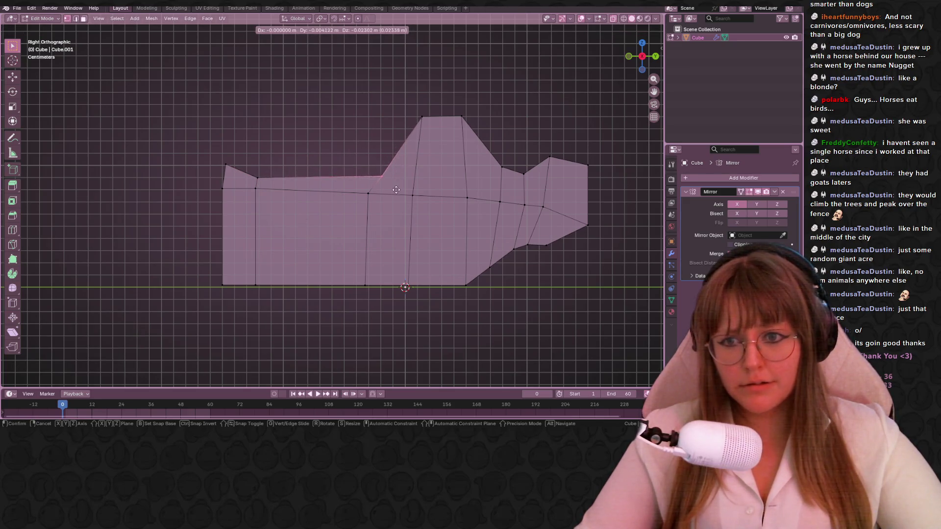
{"action": "left_click", "coordinate": [382, 190]}
{"action": "left_click_drag", "start_coordinate": [209, 274], "coordinate": [265, 309]}
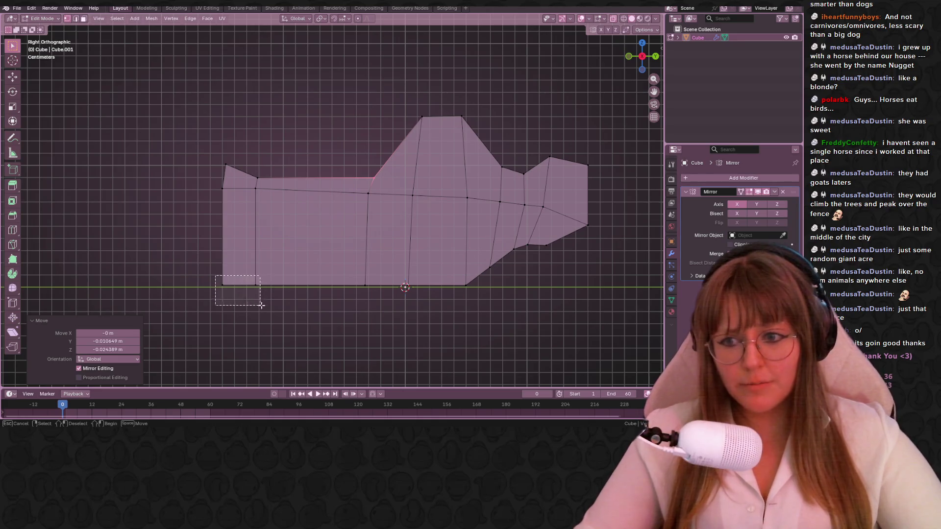
Slide then raise the bottom-left corner vertex so the underside slopes up into the spout
{"action": "key", "text": "g"}
{"action": "key", "text": "g"}
{"action": "left_click", "coordinate": [284, 294]}
{"action": "key", "text": "g"}
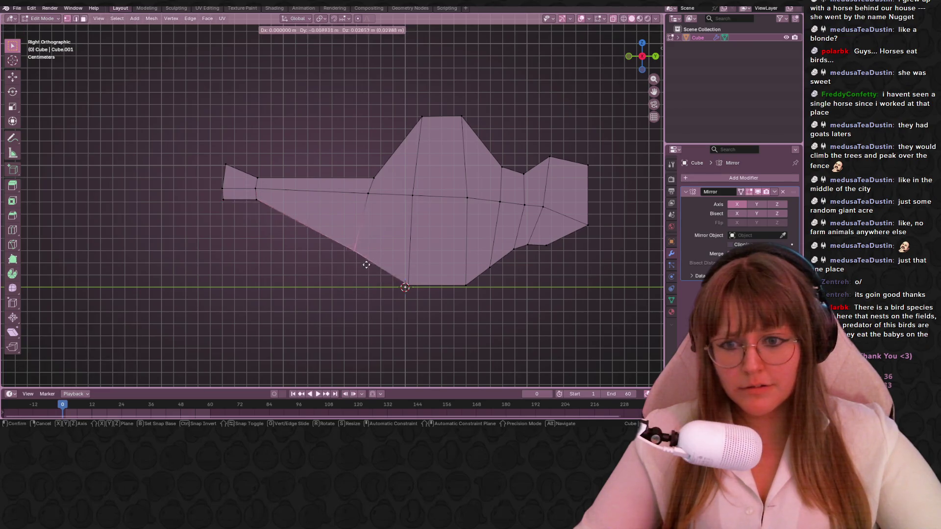
{"action": "left_click", "coordinate": [376, 240]}
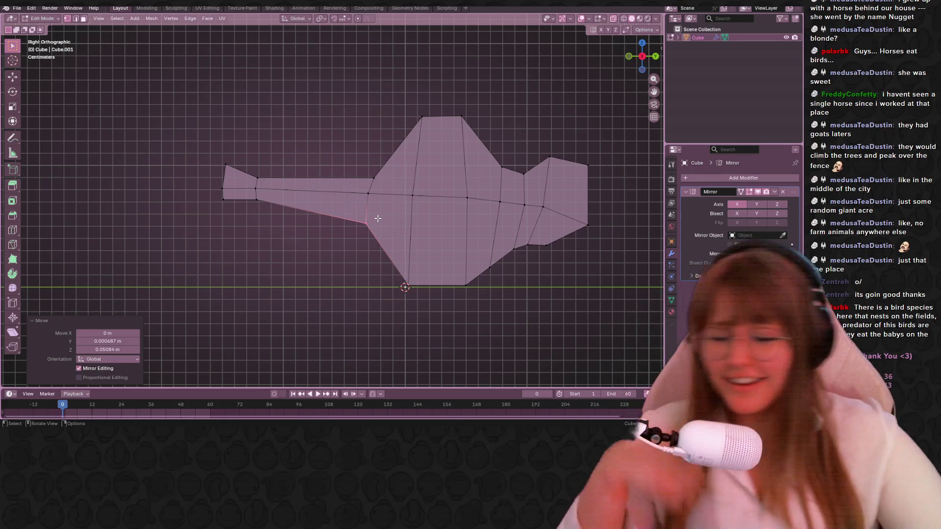
{"action": "scroll", "coordinate": [483, 182], "scroll_direction": "down", "scroll_amount": 1}
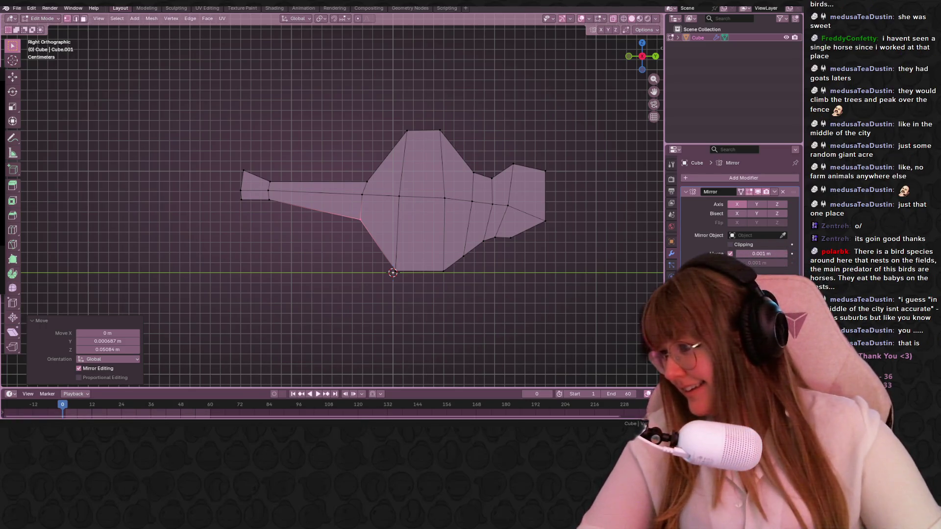
{"action": "left_click_drag", "start_coordinate": [173, 57], "coordinate": [356, 50]}
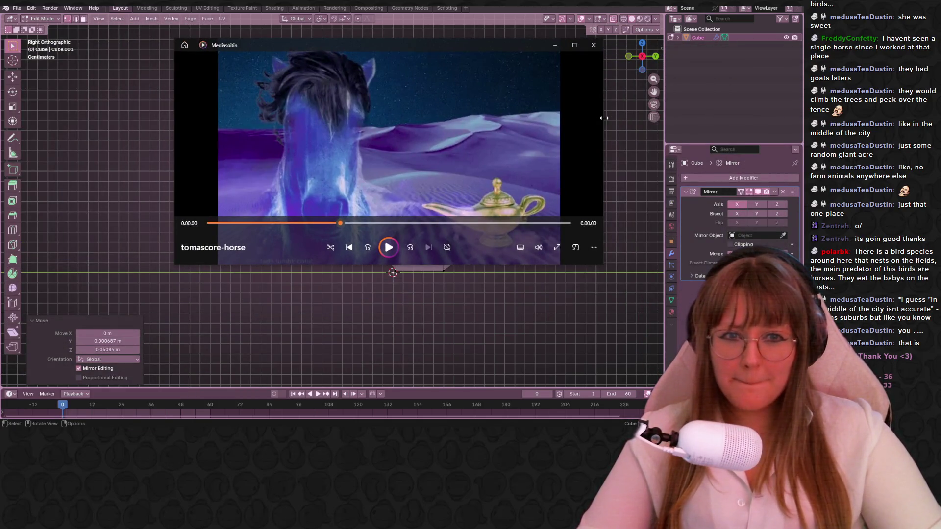
{"action": "left_click_drag", "start_coordinate": [603, 118], "coordinate": [399, 117]}
{"action": "left_click_drag", "start_coordinate": [317, 45], "coordinate": [181, 34]}
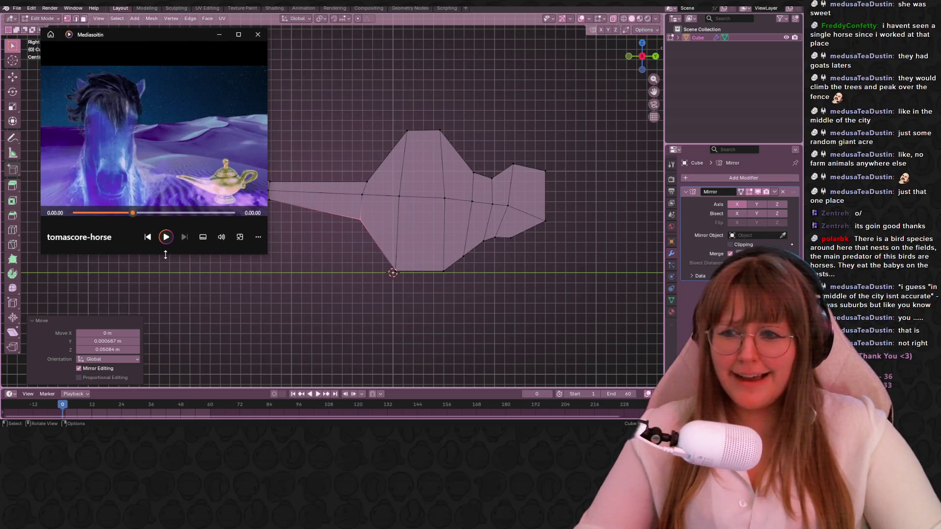
{"action": "middle_click_drag", "start_coordinate": [165, 254], "coordinate": [214, 255], "text": "shift"}
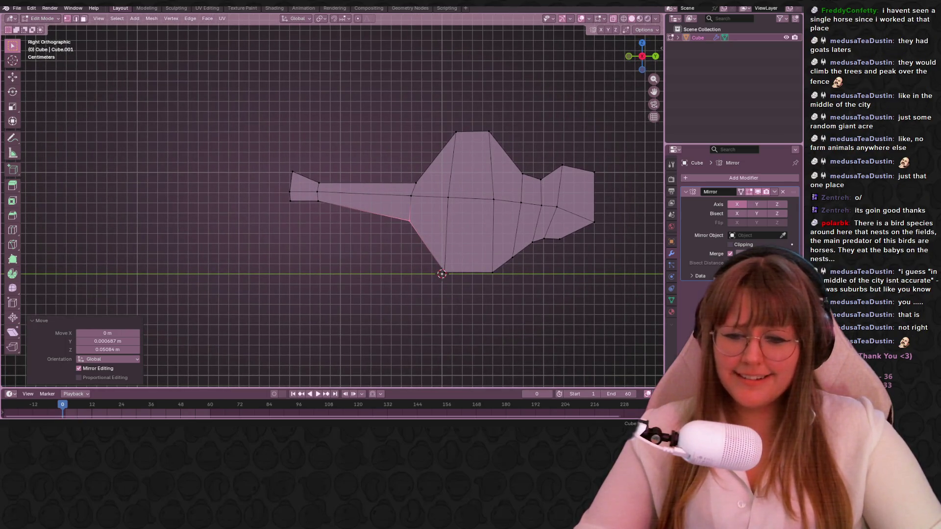
{"action": "key", "text": "alt+Tab"}
{"action": "left_click_drag", "start_coordinate": [224, 255], "coordinate": [217, 308]}
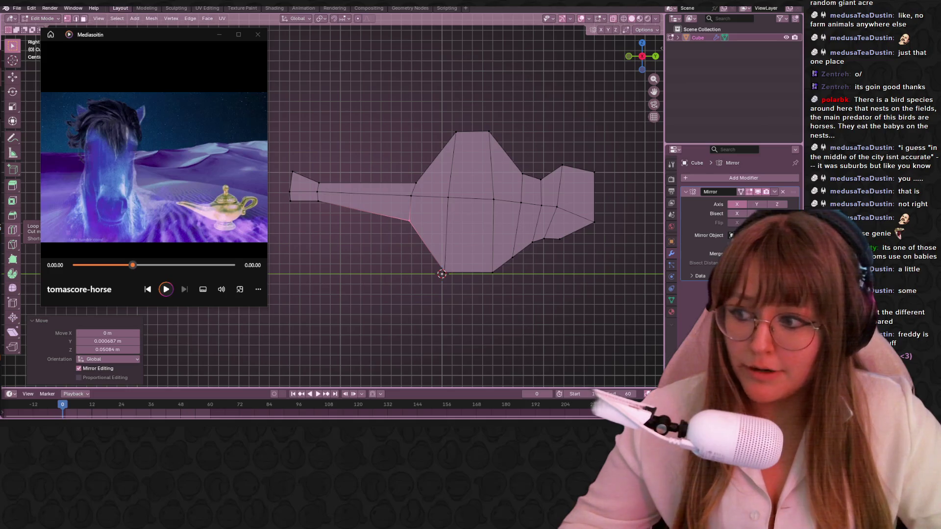
{"action": "middle_click_drag", "start_coordinate": [457, 316], "coordinate": [417, 289], "text": "shift"}
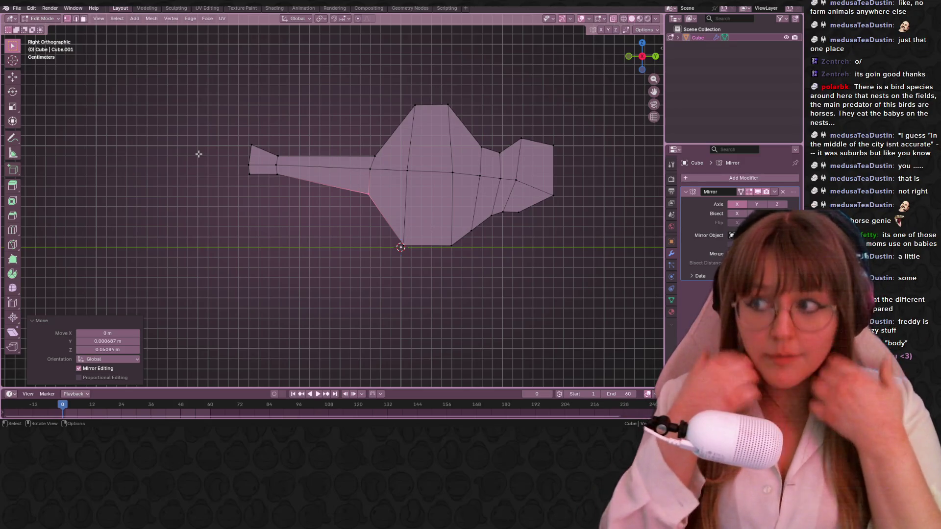
{"action": "scroll", "coordinate": [204, 105], "scroll_direction": "down", "scroll_amount": 3}
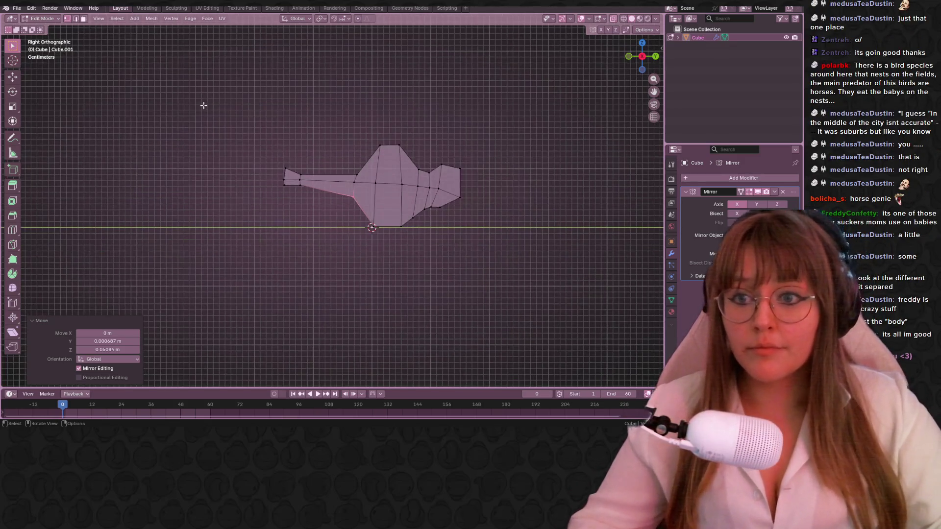
Select the vertices along the mesh's right edge and delete them, leaving a wire outline
{"action": "left_click_drag", "start_coordinate": [189, 95], "coordinate": [273, 152]}
{"action": "middle_click_drag", "start_coordinate": [273, 151], "coordinate": [368, 210]}
{"action": "mouse_move", "coordinate": [394, 96]}
{"action": "left_mouse_down"}
{"action": "mouse_move", "coordinate": [449, 282]}
{"action": "mouse_move", "coordinate": [468, 301]}
{"action": "left_mouse_up"}
{"action": "mouse_move", "coordinate": [468, 300]}
{"action": "middle_mouse_down"}
{"action": "mouse_move", "coordinate": [512, 243]}
{"action": "mouse_move", "coordinate": [459, 242]}
{"action": "middle_mouse_up"}
{"action": "key", "text": "x"}
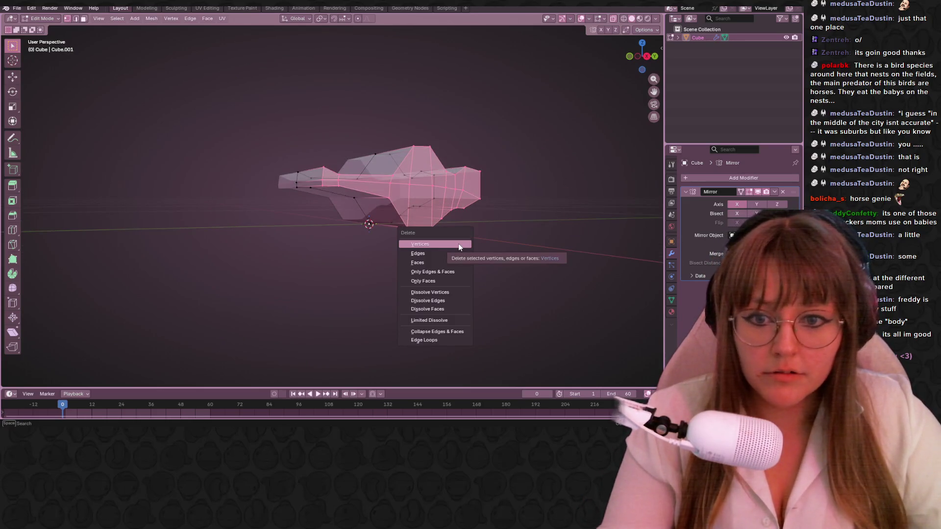
{"action": "left_click", "coordinate": [457, 244]}
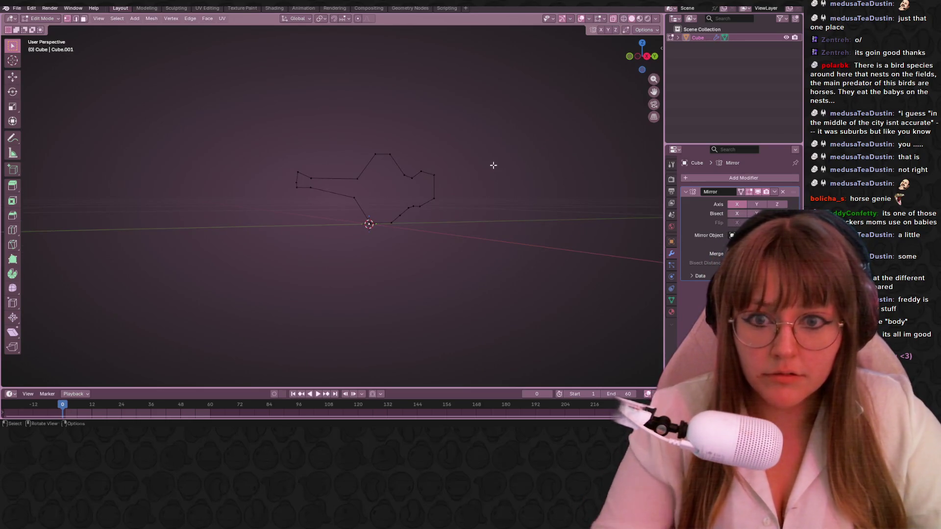
Return to the right side view and hide the two vertices of the top edge
{"action": "middle_click_drag", "start_coordinate": [492, 164], "coordinate": [473, 179]}
{"action": "left_click", "coordinate": [645, 60]}
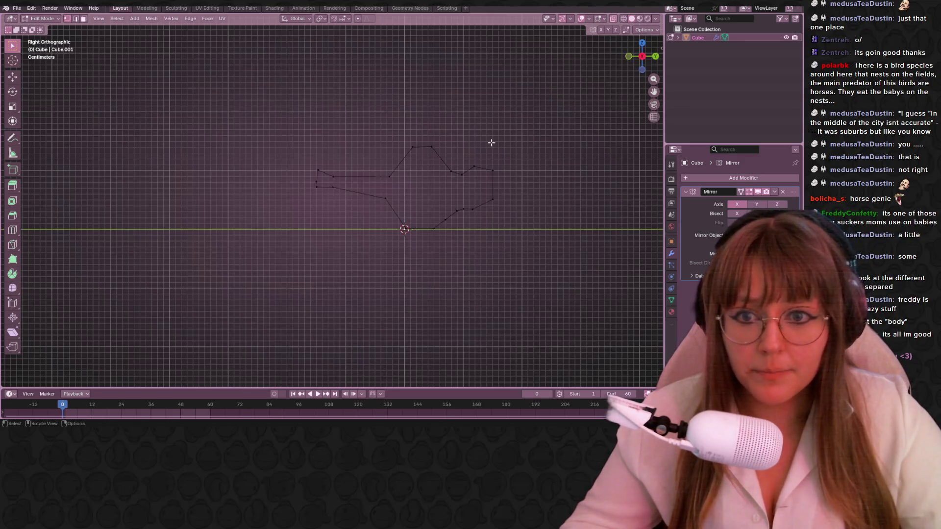
{"action": "middle_click_drag", "start_coordinate": [559, 148], "coordinate": [488, 112]}
{"action": "left_click", "coordinate": [630, 56]}
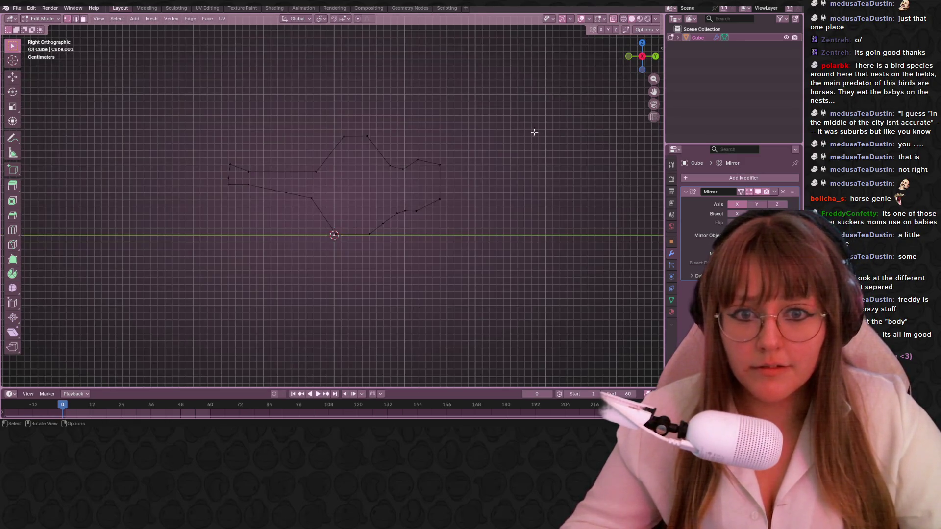
{"action": "left_click_drag", "start_coordinate": [322, 90], "coordinate": [431, 134]}
{"action": "key", "text": "h"}
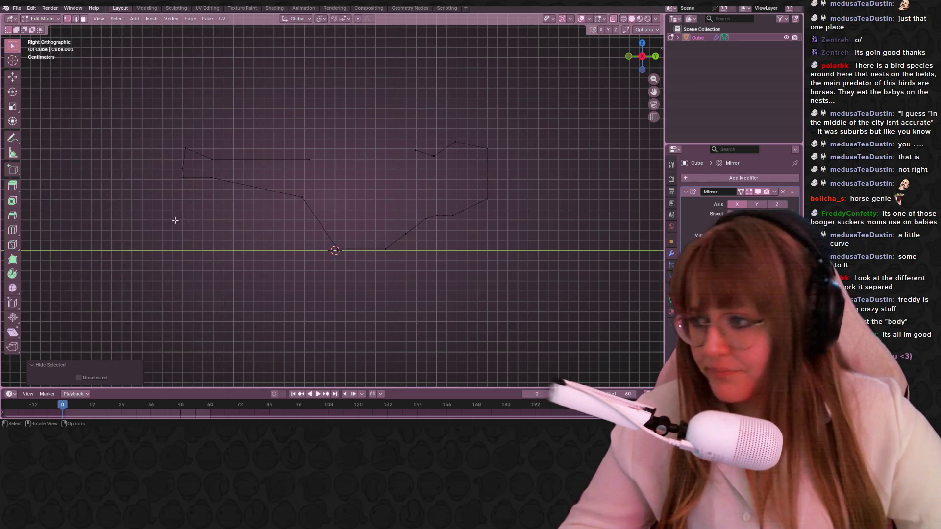
From the right view, drop the lower spout vertex to curve the spout's underside
{"action": "middle_click_drag", "start_coordinate": [174, 219], "coordinate": [353, 202]}
{"action": "left_click", "coordinate": [650, 59]}
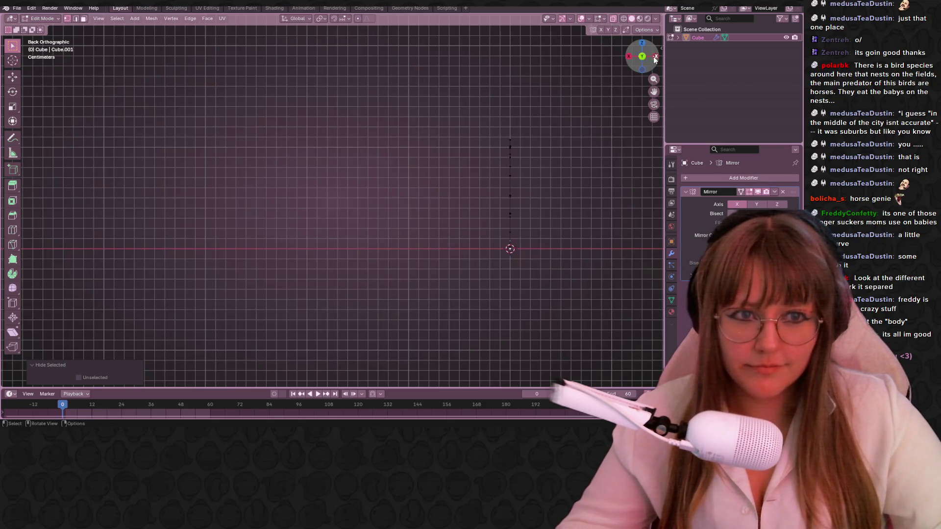
{"action": "left_click", "coordinate": [630, 56]}
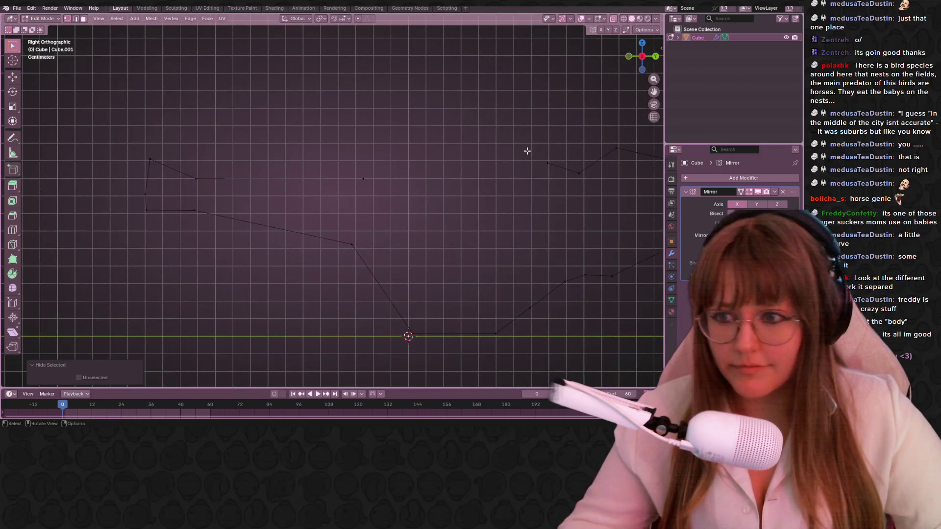
{"action": "left_click_drag", "start_coordinate": [122, 142], "coordinate": [179, 165]}
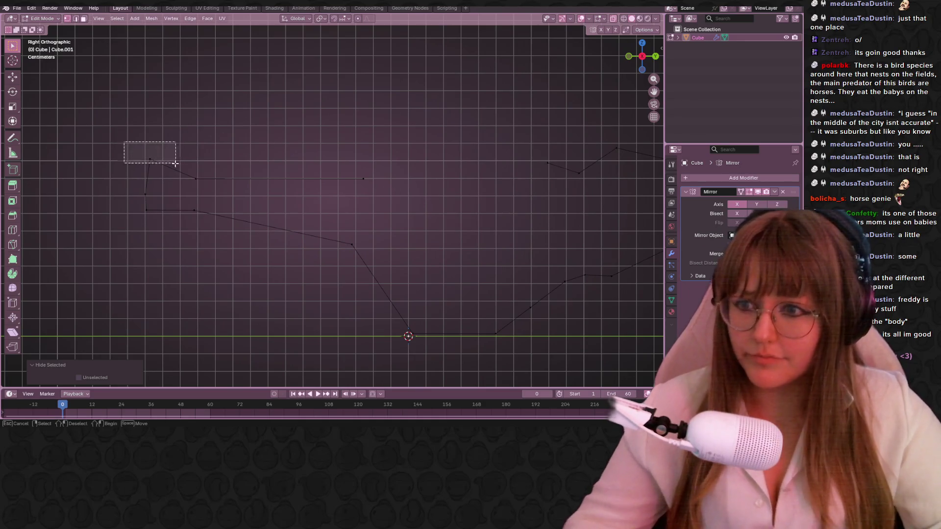
{"action": "middle_click_drag", "start_coordinate": [259, 233], "coordinate": [252, 206], "text": "shift"}
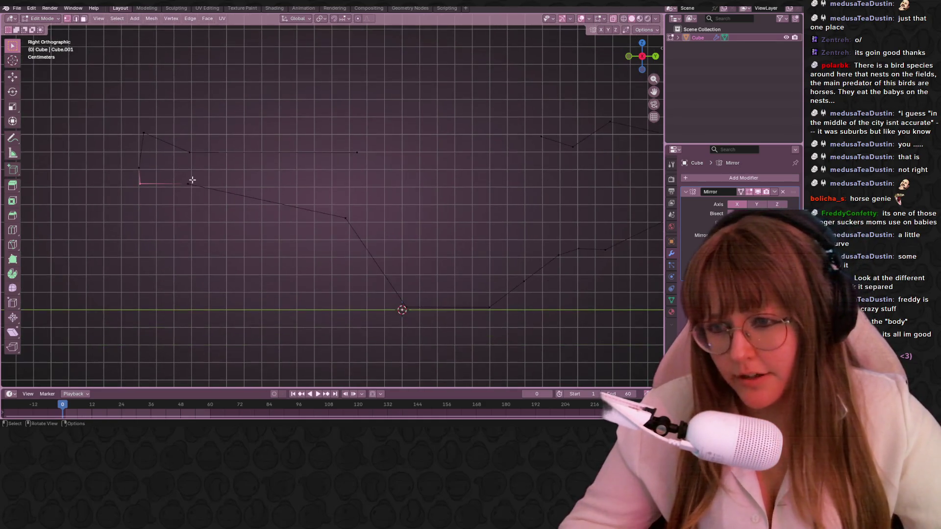
{"action": "left_click", "coordinate": [188, 185]}
{"action": "key", "text": "g"}
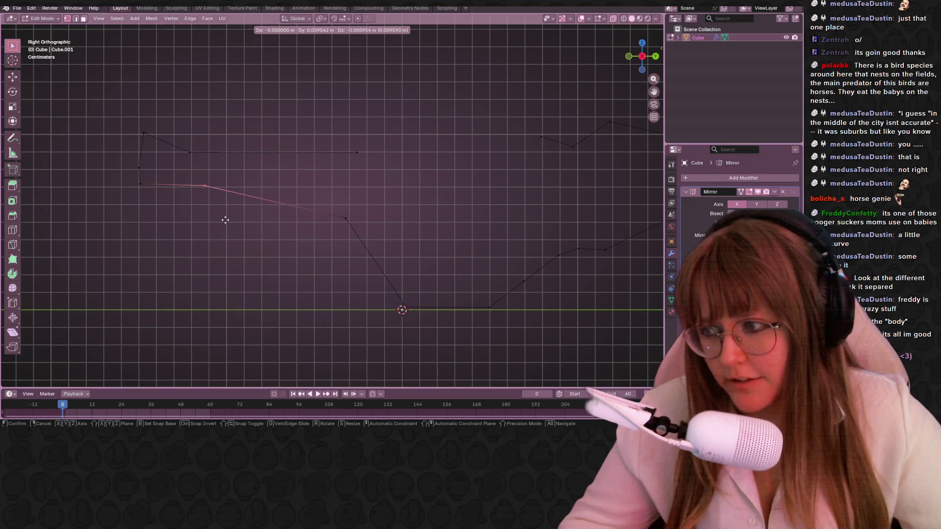
{"action": "left_click", "coordinate": [205, 228]}
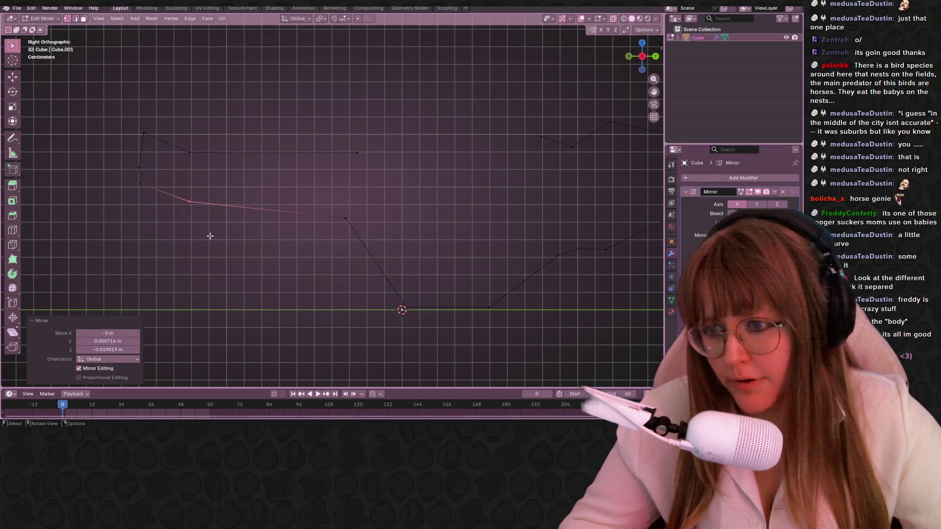
Lower the next underside vertex to smooth the curve and nudge the spout-tip corner
{"action": "left_click", "coordinate": [375, 223]}
{"action": "key", "text": "g"}
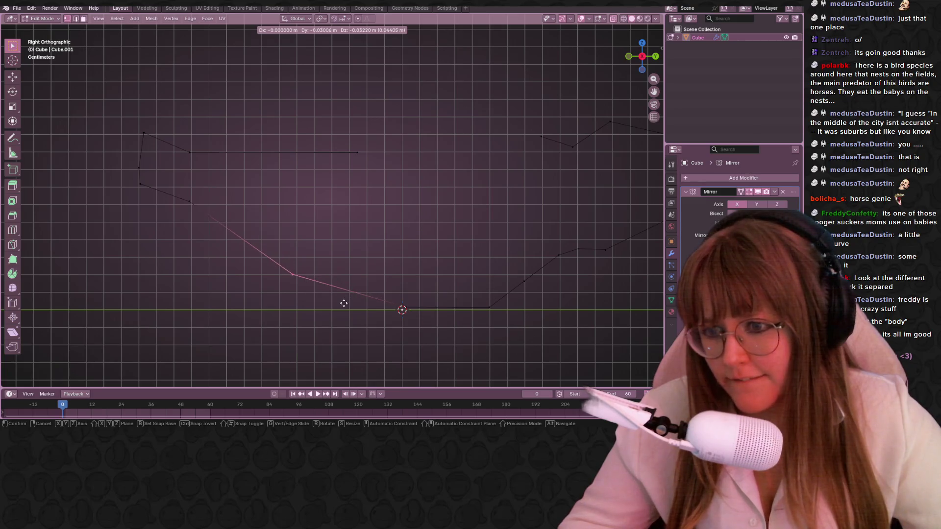
{"action": "left_click", "coordinate": [342, 302]}
{"action": "left_click", "coordinate": [140, 174]}
{"action": "key", "text": "g"}
{"action": "left_click", "coordinate": [145, 164]}
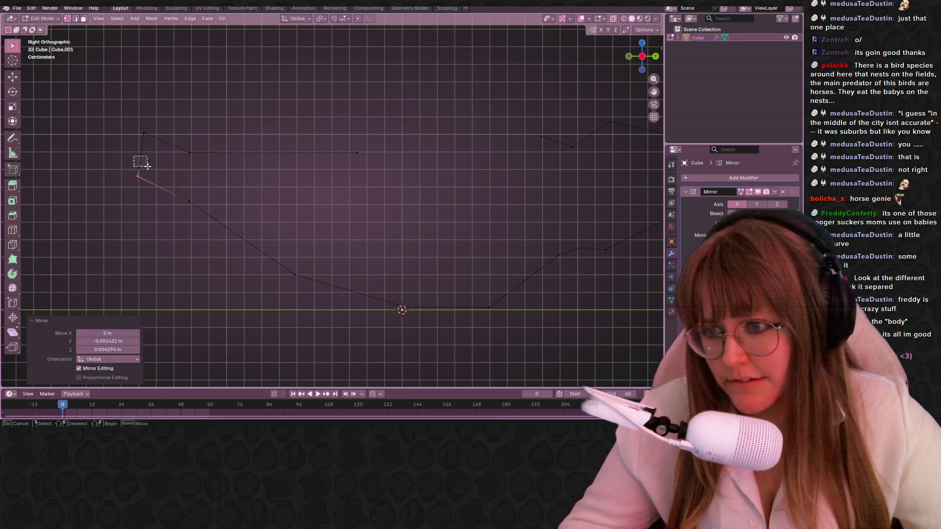
Reposition the spout's upper tip vertices to sharpen the tip
{"action": "left_click_drag", "start_coordinate": [145, 166], "coordinate": [132, 156]}
{"action": "key", "text": "g"}
{"action": "left_click", "coordinate": [150, 139]}
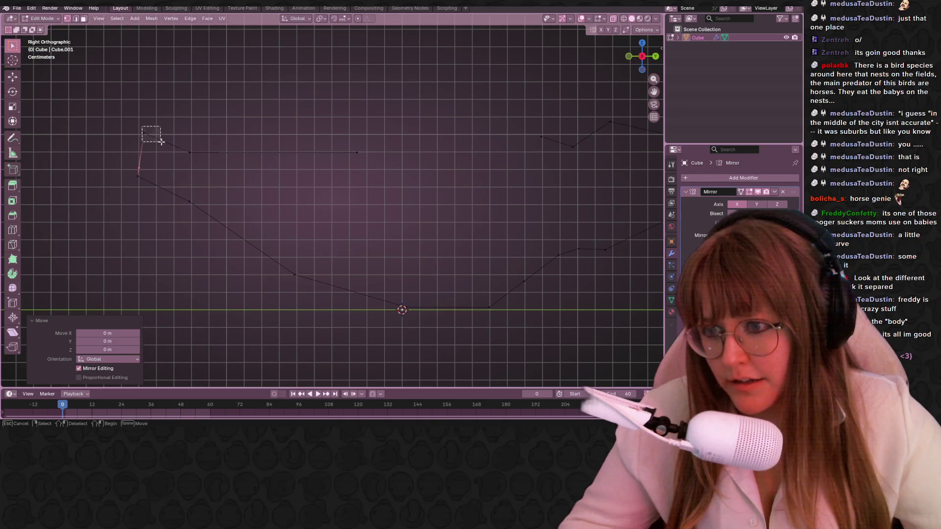
{"action": "key", "text": "g"}
{"action": "left_click", "coordinate": [157, 178]}
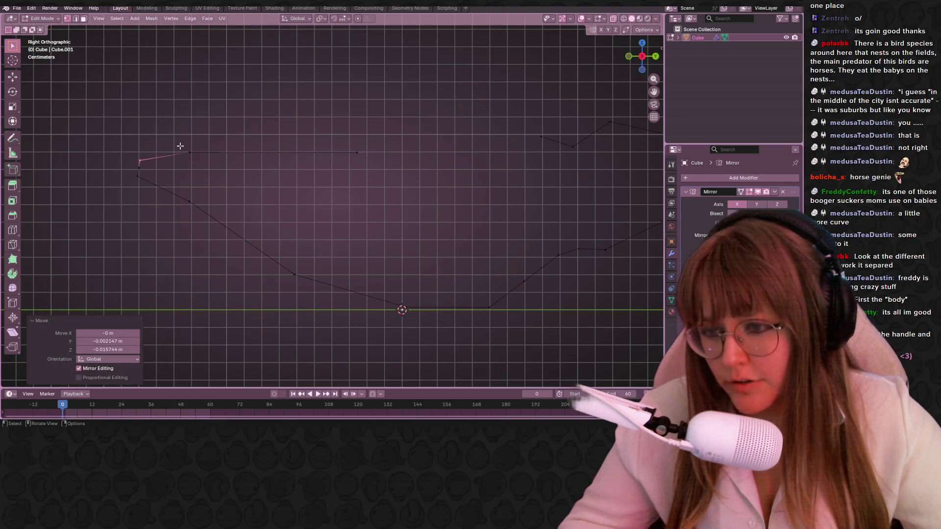
{"action": "key", "text": "g"}
{"action": "left_click", "coordinate": [175, 177]}
Move the top edge's end next to the spout and extrude the first two upper-contour vertices
{"action": "left_click_drag", "start_coordinate": [300, 147], "coordinate": [364, 163]}
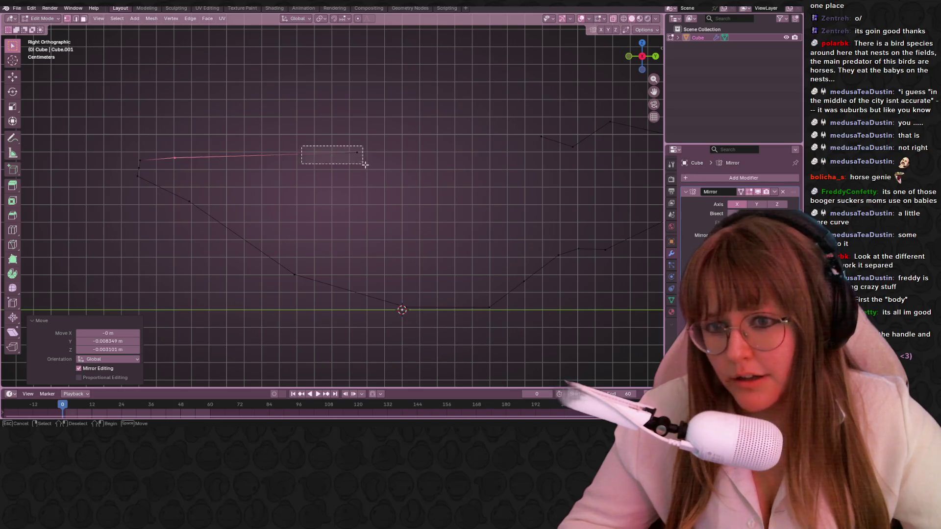
{"action": "key", "text": "g"}
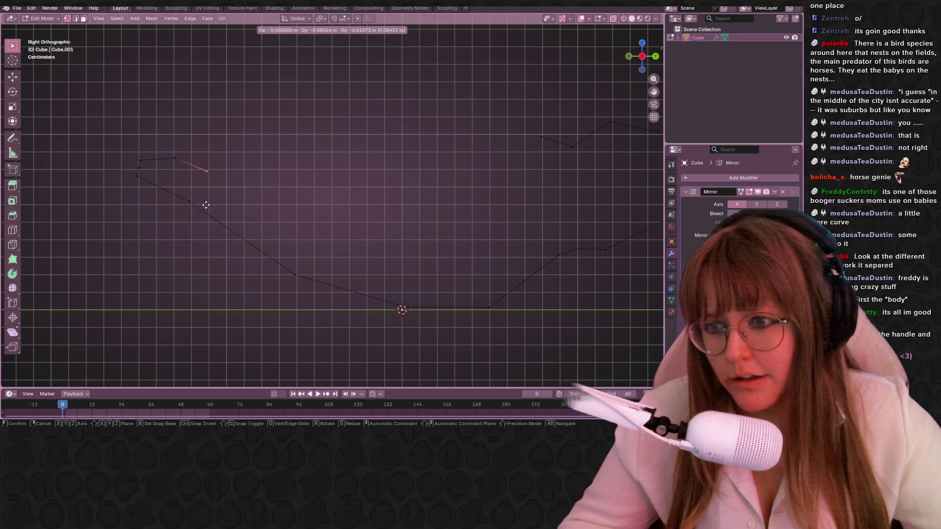
{"action": "left_click", "coordinate": [206, 205]}
{"action": "key", "text": "e"}
{"action": "left_click", "coordinate": [313, 257]}
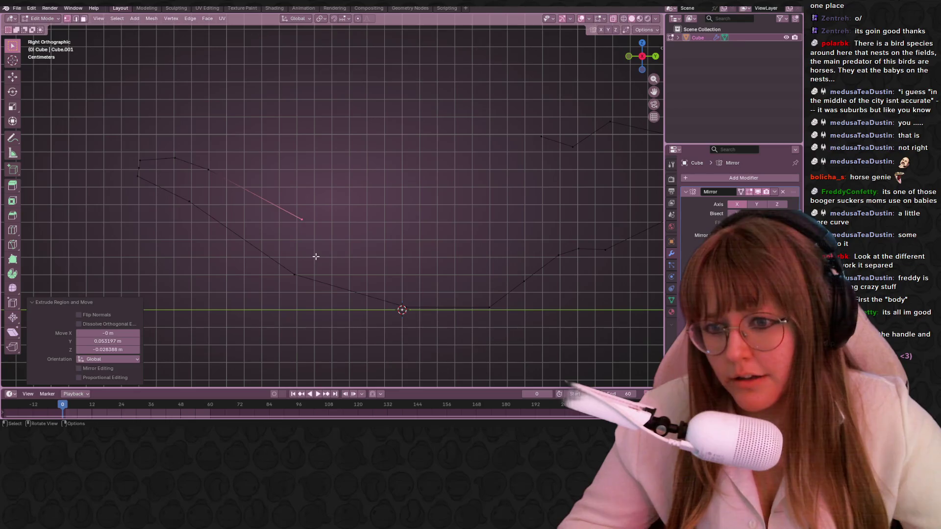
{"action": "key", "text": "e"}
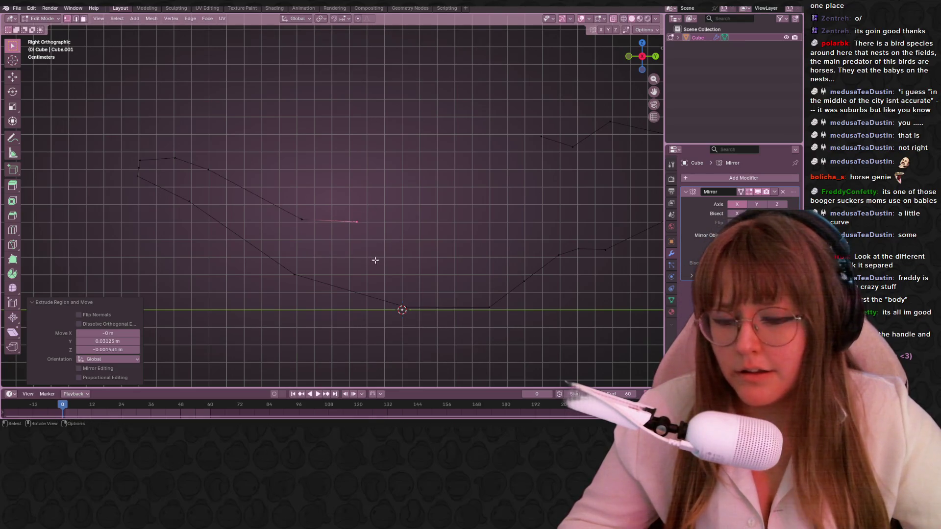
{"action": "middle_click_drag", "start_coordinate": [374, 259], "coordinate": [384, 223], "text": "shift"}
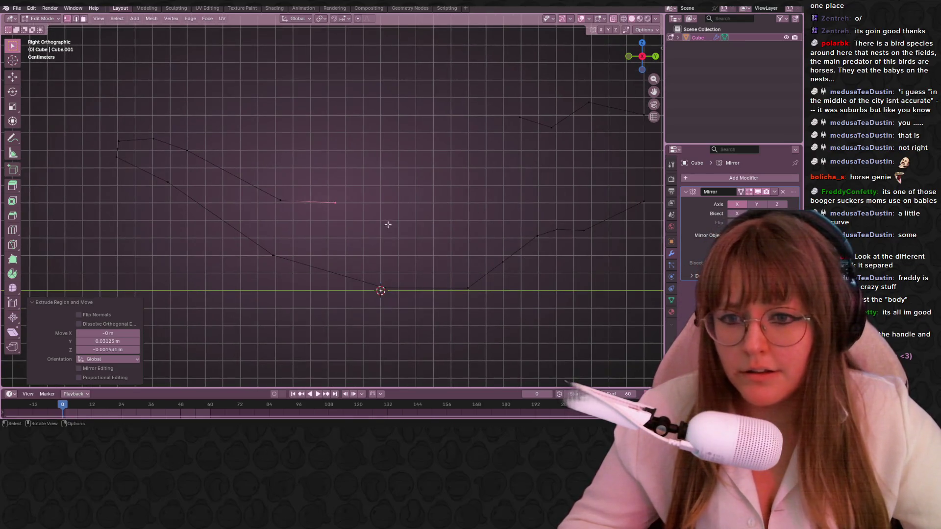
{"action": "left_click", "coordinate": [437, 213]}
Extrude three more vertices along the upper contour, then select the right-hand section for deletion
{"action": "key", "text": "e"}
{"action": "left_click", "coordinate": [455, 197]}
{"action": "key", "text": "e"}
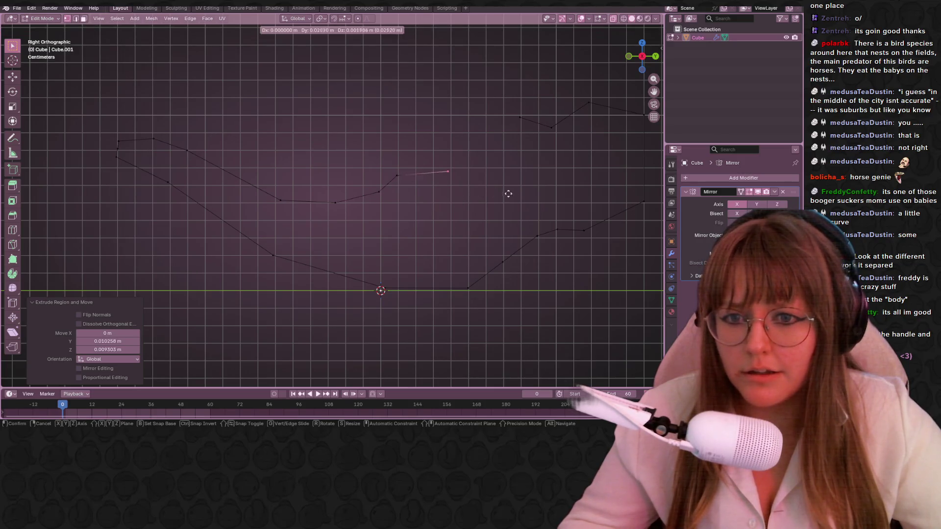
{"action": "left_click", "coordinate": [552, 195]}
{"action": "middle_click_drag", "start_coordinate": [552, 195], "coordinate": [487, 170], "text": "shift"}
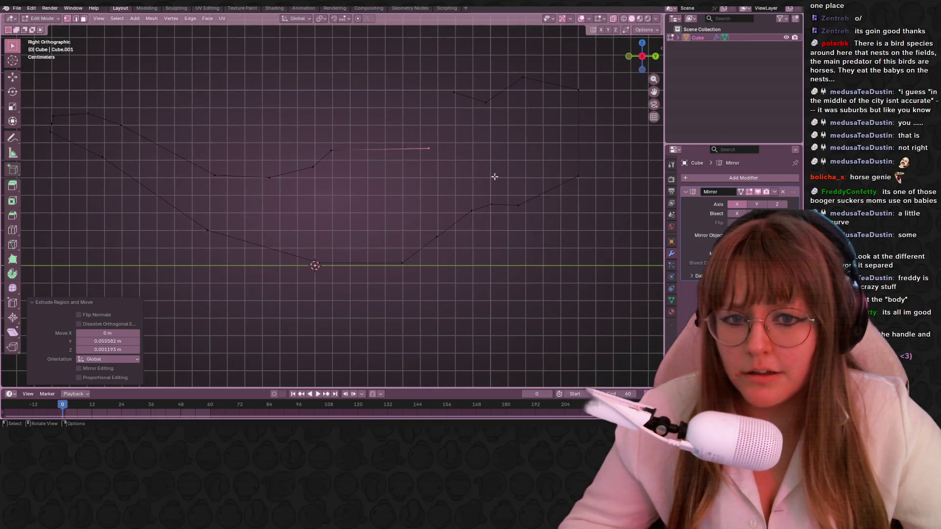
{"action": "key", "text": "e"}
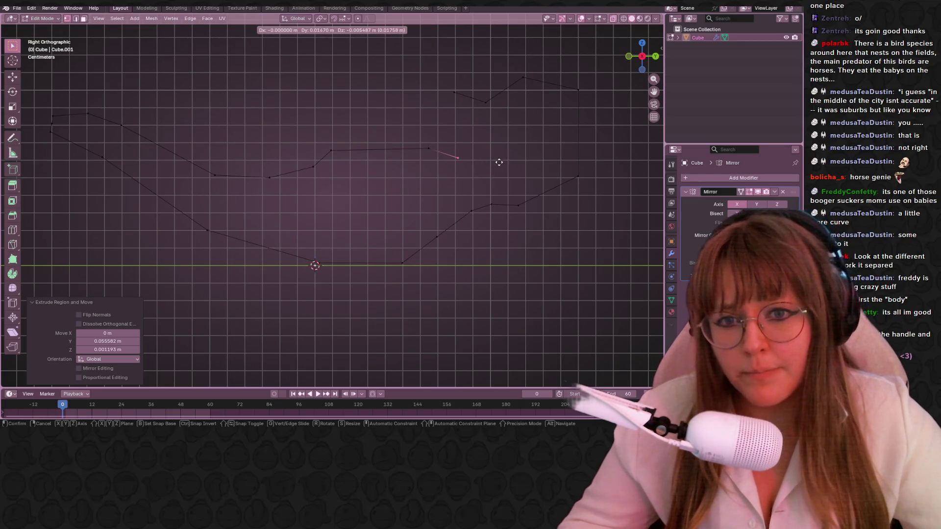
{"action": "left_click", "coordinate": [503, 169]}
{"action": "scroll", "coordinate": [464, 160], "scroll_direction": "down", "scroll_amount": 3}
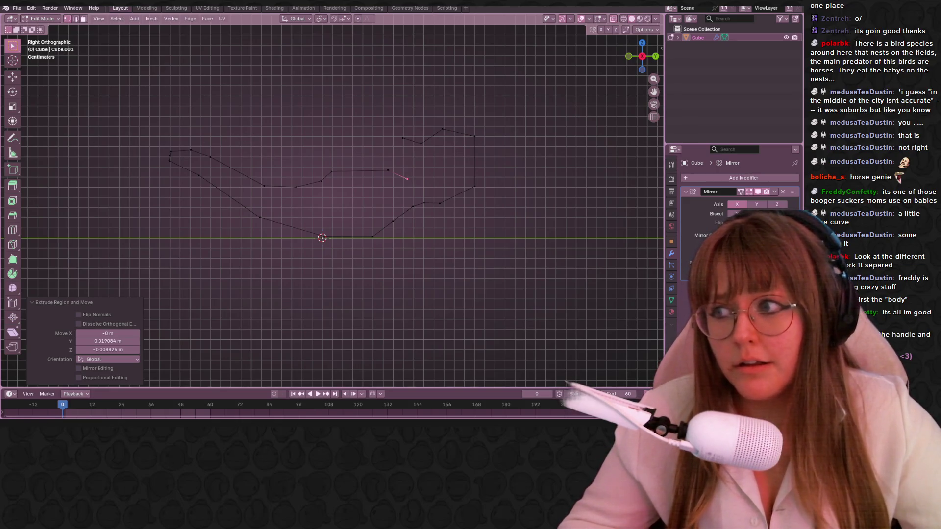
{"action": "left_click_drag", "start_coordinate": [402, 64], "coordinate": [528, 221]}
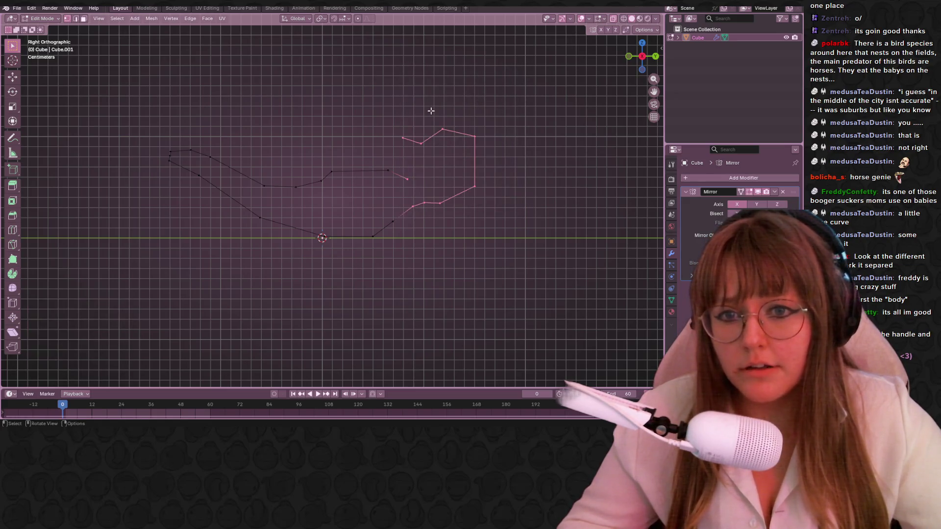
{"action": "key", "text": "x"}
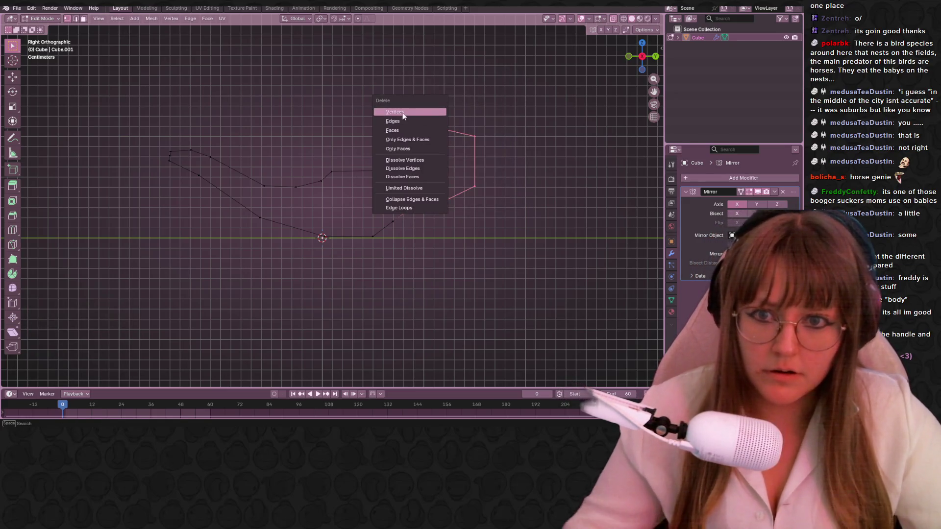
Delete the right-hand vertices and reposition the middle-right vertices of the edge
{"action": "left_click", "coordinate": [433, 110]}
{"action": "left_click_drag", "start_coordinate": [275, 151], "coordinate": [421, 200]}
{"action": "key", "text": "g"}
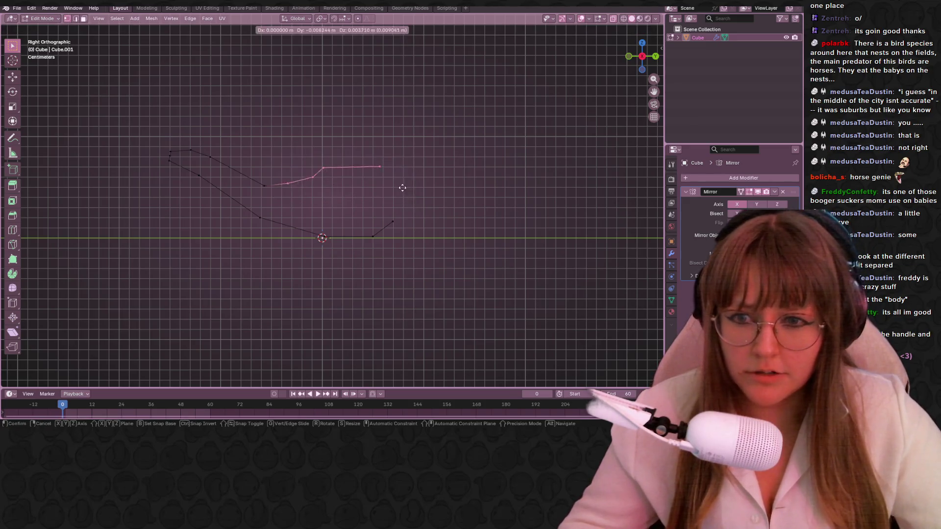
{"action": "left_click", "coordinate": [398, 180]}
{"action": "left_click", "coordinate": [278, 196]}
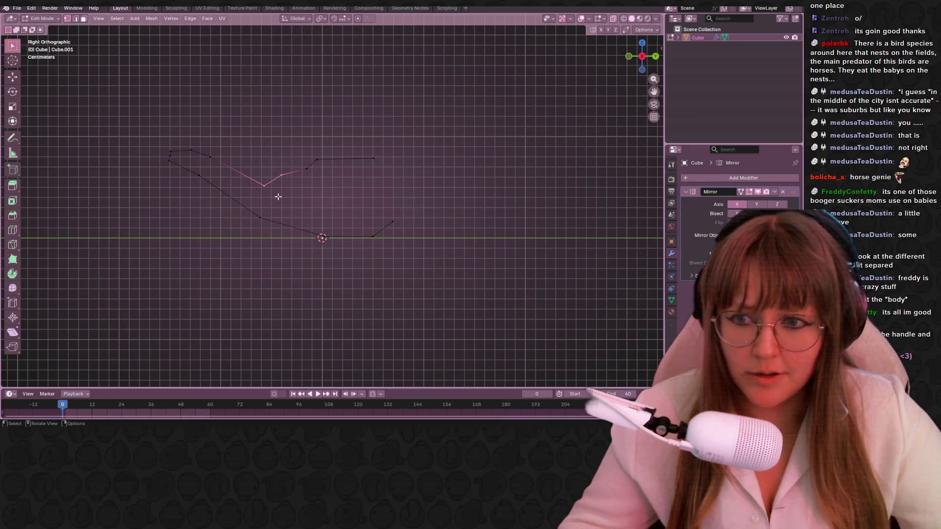
{"action": "key", "text": "g"}
{"action": "left_click", "coordinate": [253, 177]}
Move the upper-edge vertices rightward toward the end, cancelling a stray rotation
{"action": "key", "text": "g"}
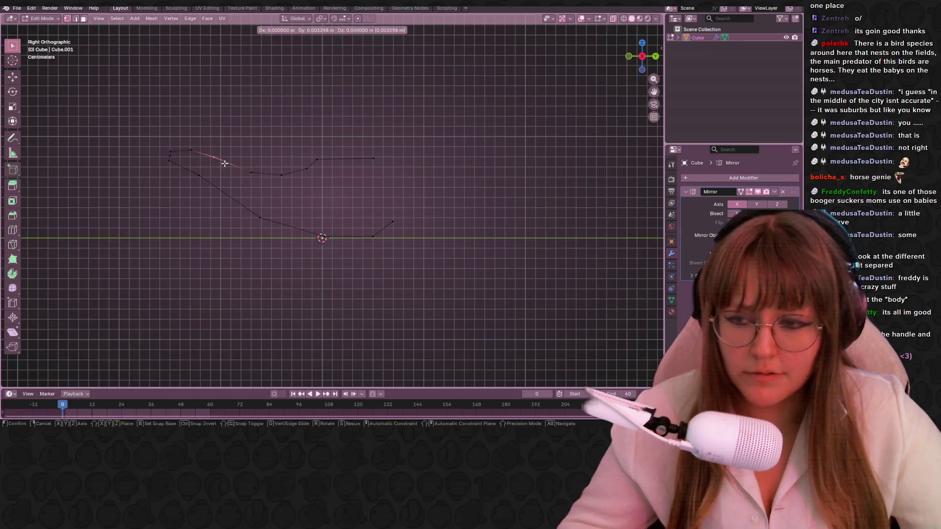
{"action": "left_click", "coordinate": [225, 160]}
{"action": "left_click", "coordinate": [192, 148]}
{"action": "key", "text": "g"}
{"action": "left_click", "coordinate": [359, 153]}
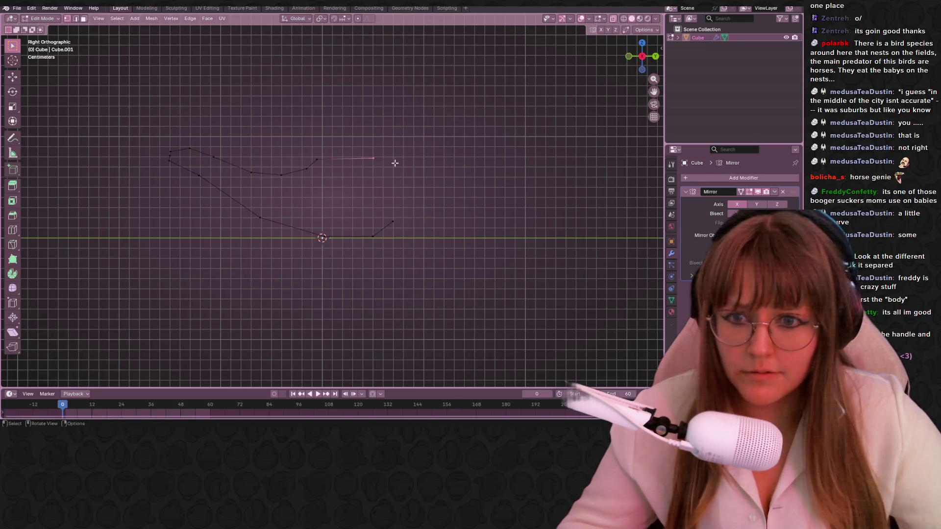
{"action": "key", "text": "g"}
{"action": "left_click", "coordinate": [402, 162]}
{"action": "key", "text": "r"}
{"action": "key", "text": "Escape"}
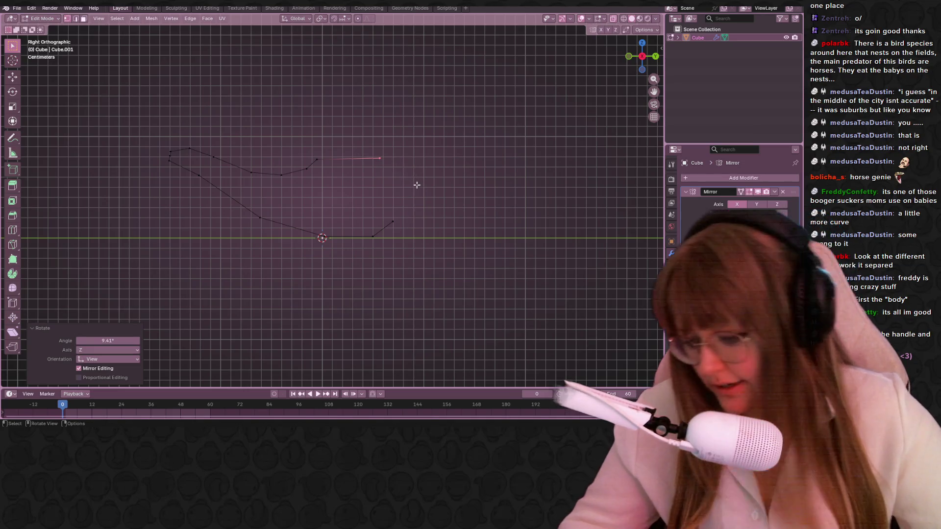
Extrude two new vertices down the right end to close the outline
{"action": "key", "text": "e"}
{"action": "left_click", "coordinate": [434, 218]}
{"action": "key", "text": "g"}
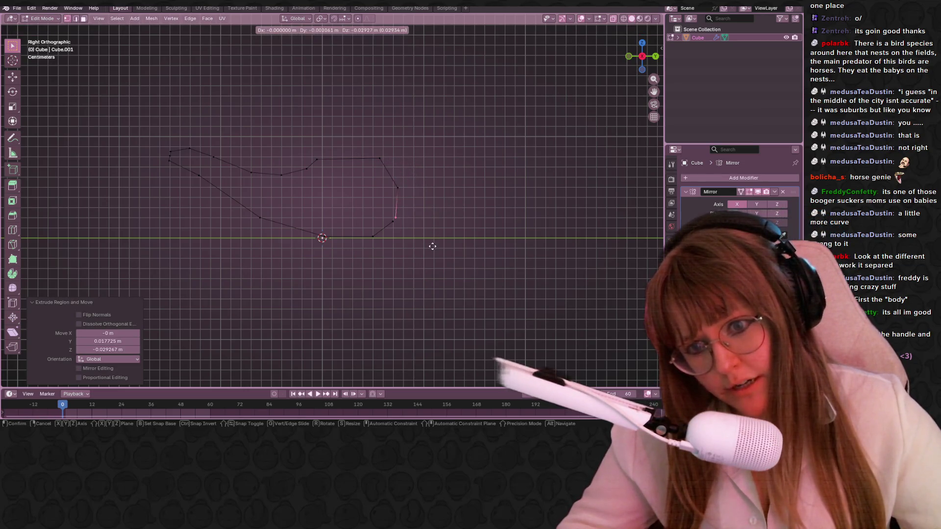
{"action": "left_click", "coordinate": [430, 249]}
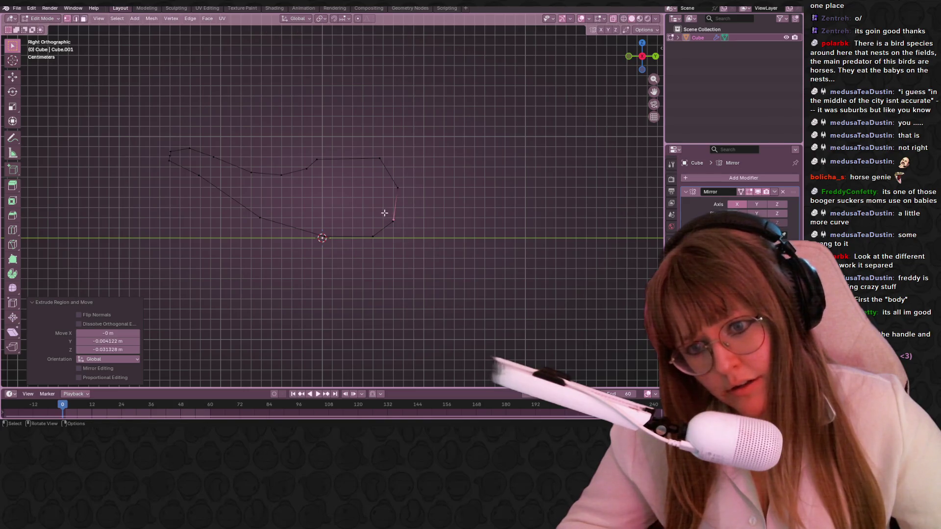
Merge the overlapping end vertices By Distance, raising the distance until the duplicate merges
{"action": "left_click", "coordinate": [385, 212], "text": "shift"}
{"action": "key", "text": "m"}
{"action": "left_click", "coordinate": [392, 281]}
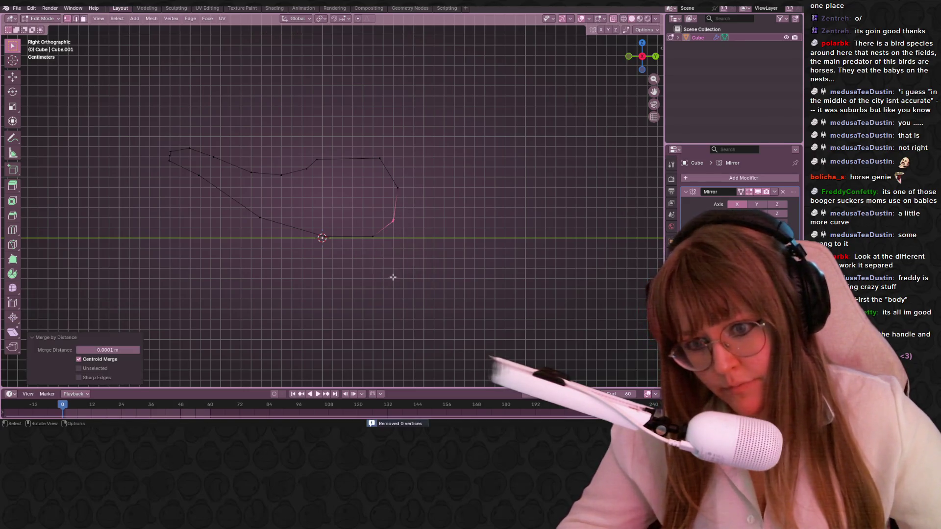
{"action": "left_click", "coordinate": [90, 350]}
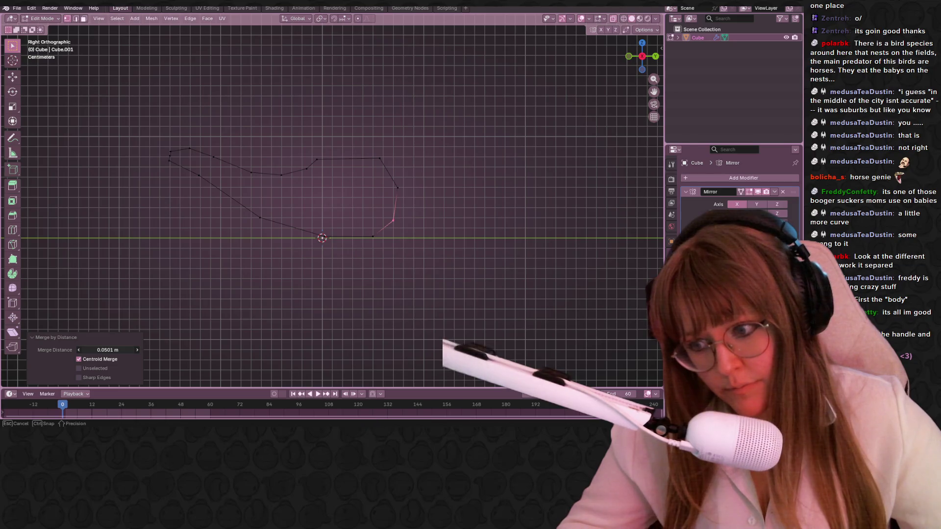
{"action": "left_click_drag", "start_coordinate": [108, 350], "coordinate": [119, 350]}
Select the whole closed outline and fill it as one face
{"action": "left_click", "coordinate": [197, 302]}
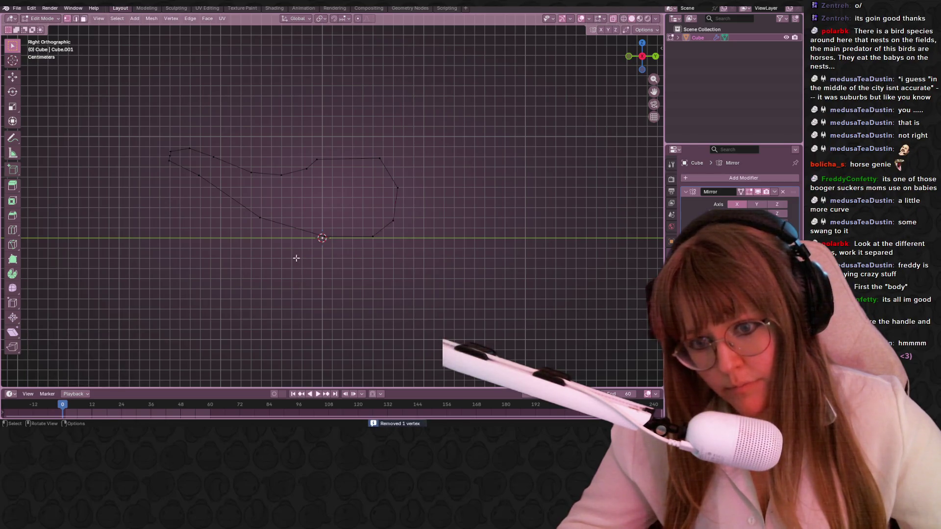
{"action": "middle_click_drag", "start_coordinate": [409, 152], "coordinate": [454, 121], "text": "shift"}
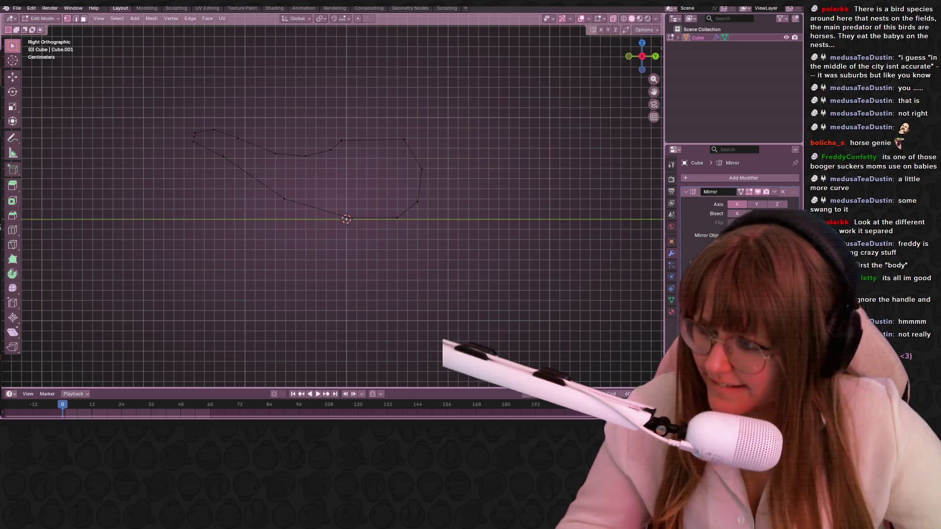
{"action": "key", "text": "a"}
{"action": "key", "text": "f"}
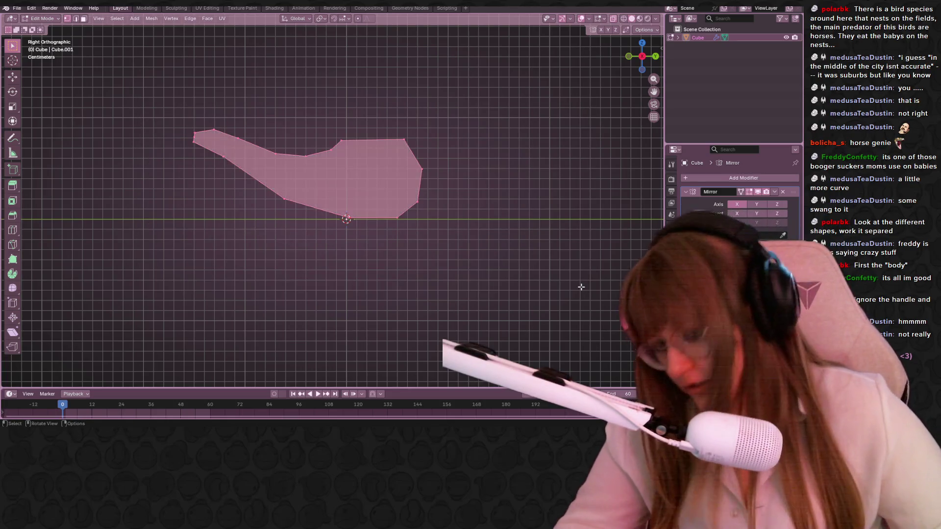
Deselect the face, then raise the vertices along the profile's top edge
{"action": "key", "text": "alt+a"}
{"action": "middle_click_drag", "start_coordinate": [504, 238], "coordinate": [543, 261], "text": "shift"}
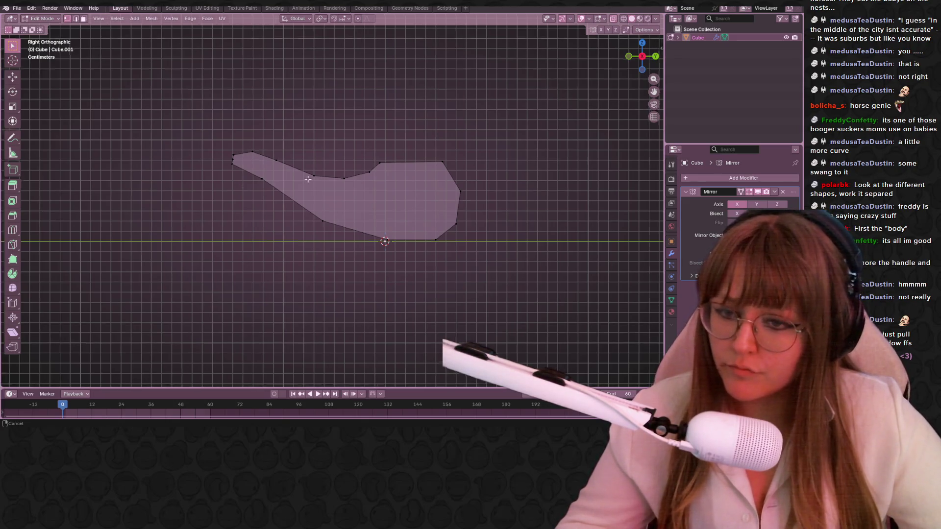
{"action": "scroll", "coordinate": [331, 172], "scroll_direction": "up", "scroll_amount": 2}
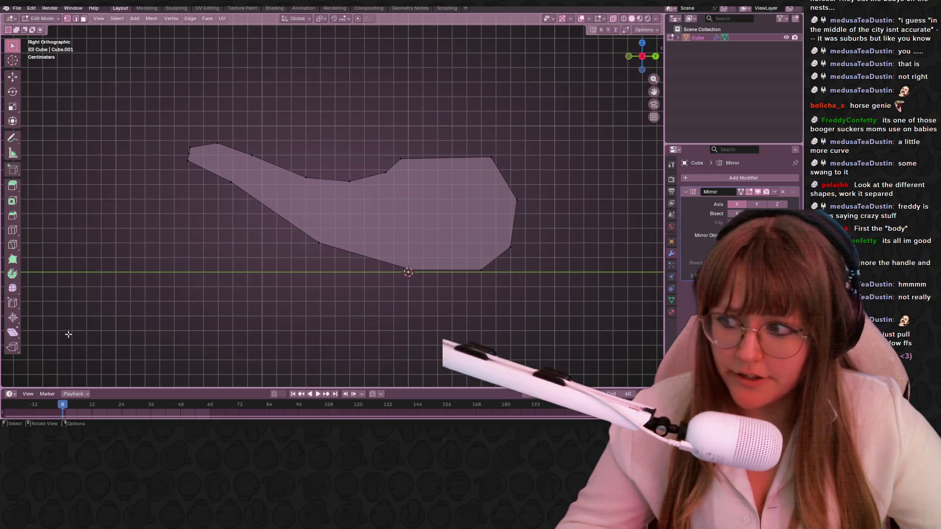
{"action": "middle_click_drag", "start_coordinate": [479, 190], "coordinate": [450, 186], "text": "shift"}
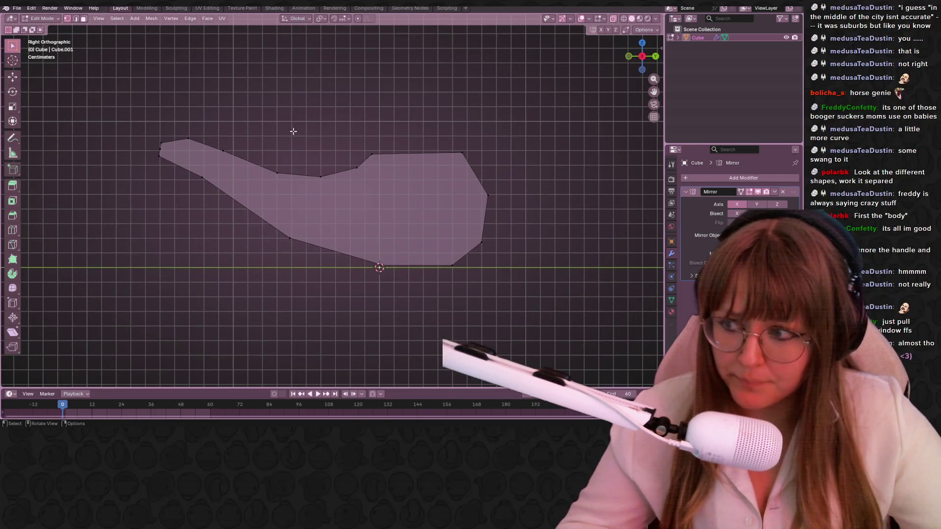
{"action": "scroll", "coordinate": [358, 99], "scroll_direction": "up", "scroll_amount": 1}
{"action": "left_click_drag", "start_coordinate": [219, 107], "coordinate": [547, 185]}
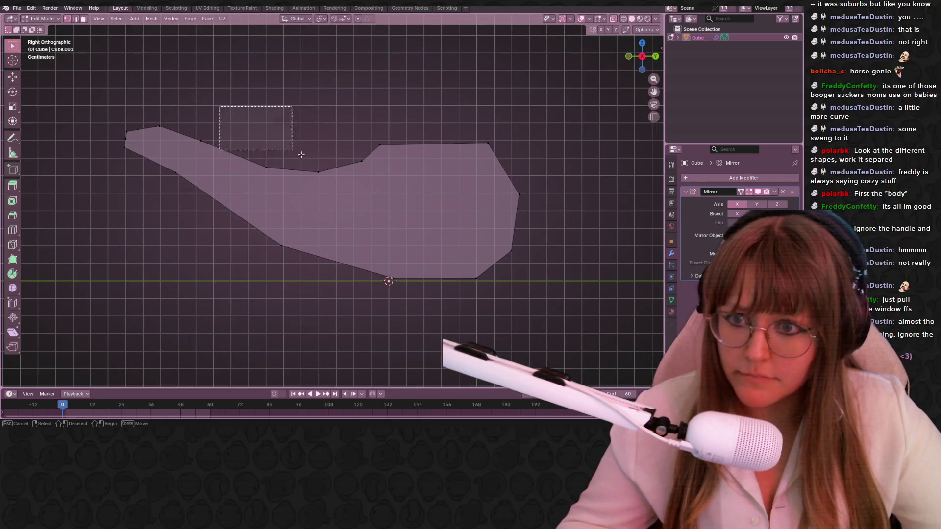
{"action": "key", "text": "g"}
{"action": "left_click", "coordinate": [547, 158]}
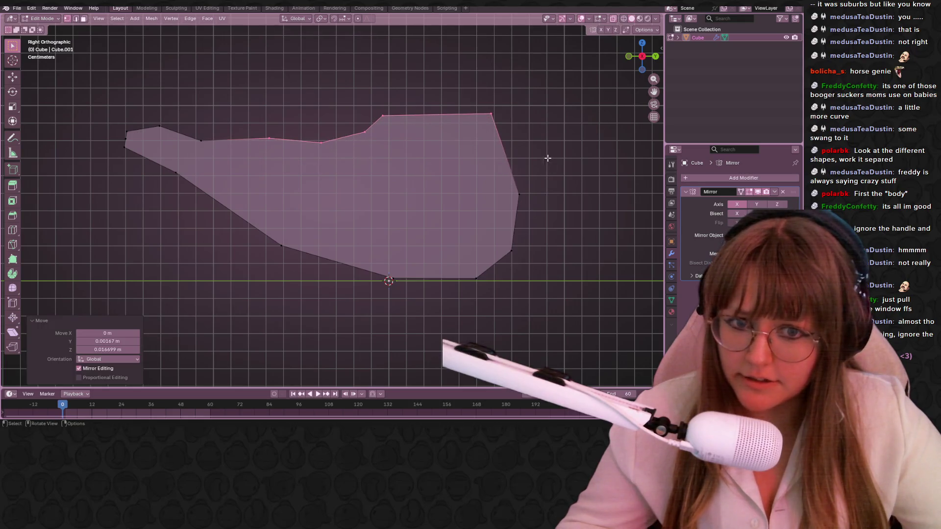
Reposition individual top-edge vertices to deepen the notch at the neck
{"action": "left_click_drag", "start_coordinate": [179, 119], "coordinate": [202, 141]}
{"action": "key", "text": "g"}
{"action": "left_click", "coordinate": [256, 137]}
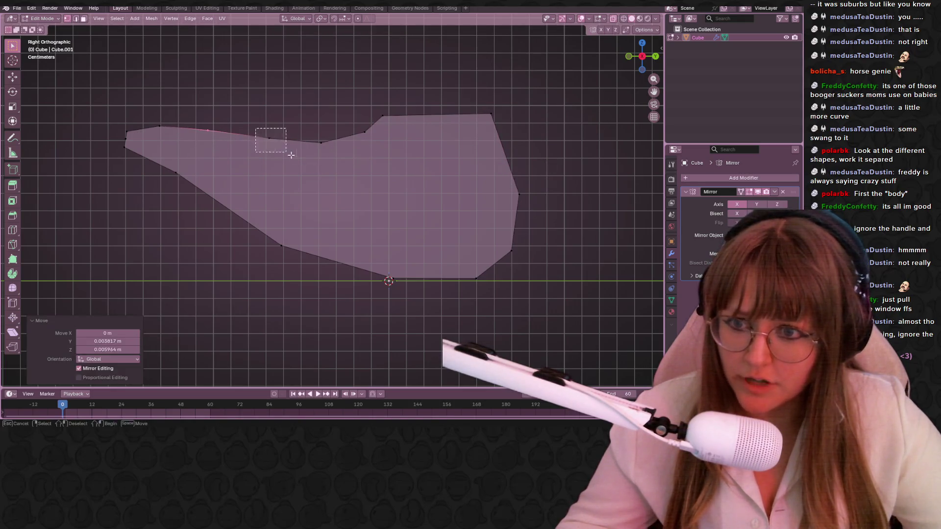
{"action": "left_click_drag", "start_coordinate": [291, 155], "coordinate": [293, 156]}
{"action": "key", "text": "g"}
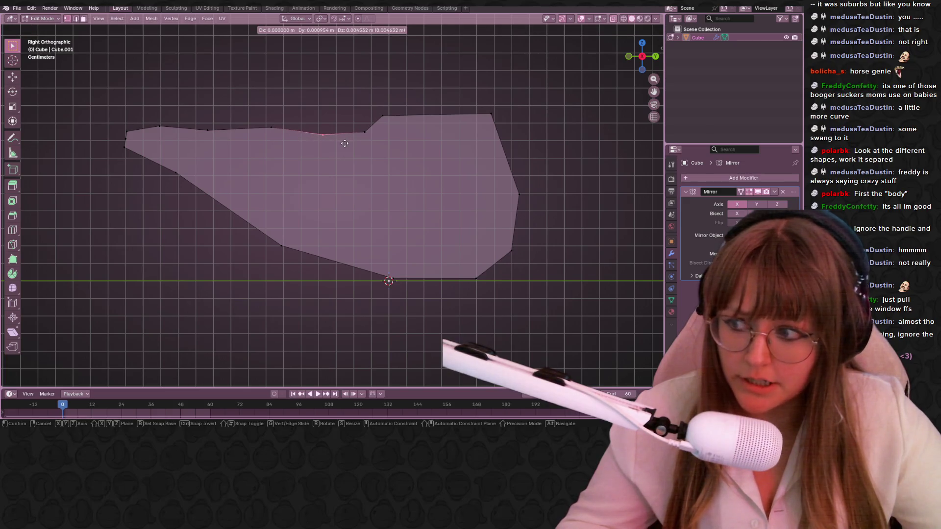
{"action": "left_click", "coordinate": [344, 141]}
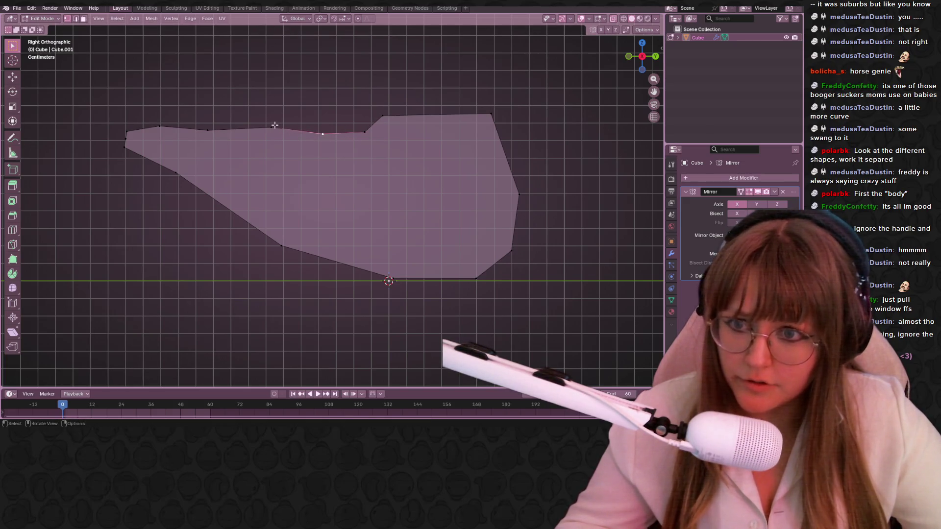
{"action": "key", "text": "g"}
{"action": "left_click", "coordinate": [345, 133]}
{"action": "left_click", "coordinate": [347, 157]}
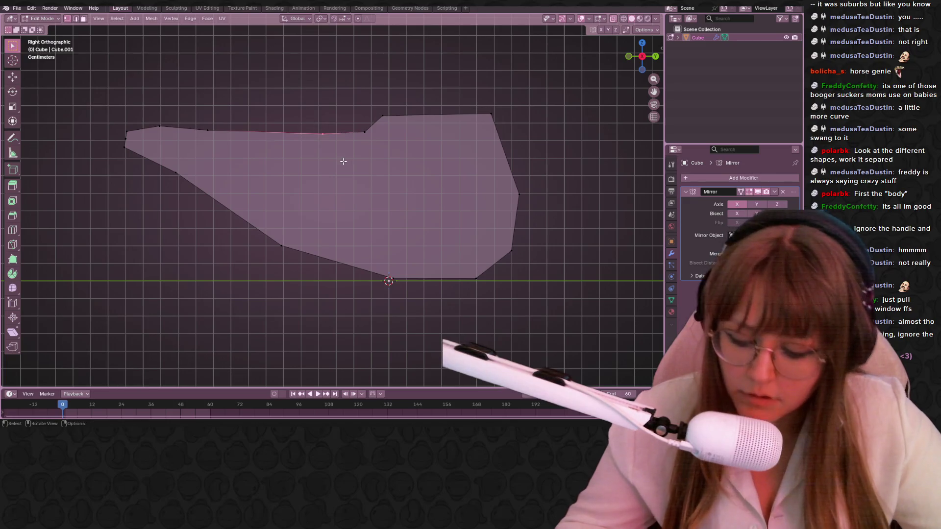
Delete a top-edge vertex, undo it, and instead move that vertex lower on the edge
{"action": "key", "text": "x"}
{"action": "left_click", "coordinate": [312, 153]}
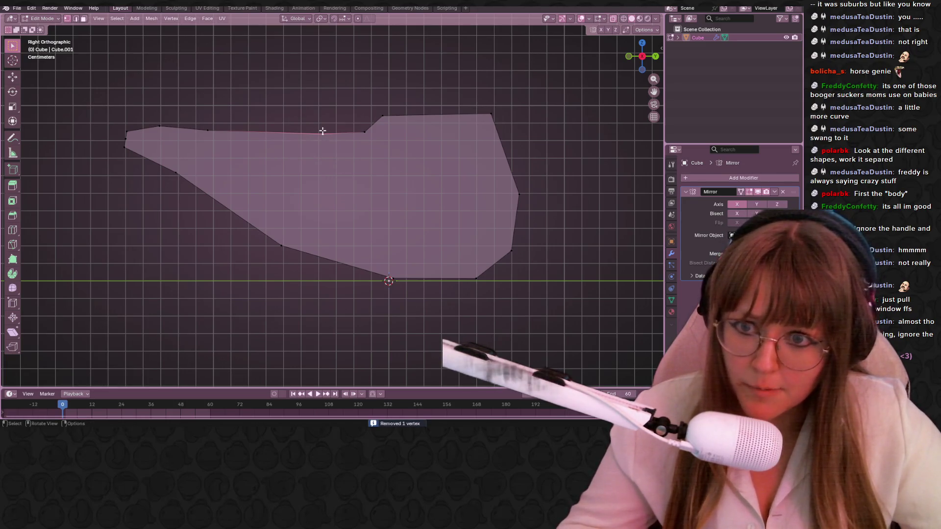
{"action": "key", "text": "ctrl+z"}
{"action": "key", "text": "g"}
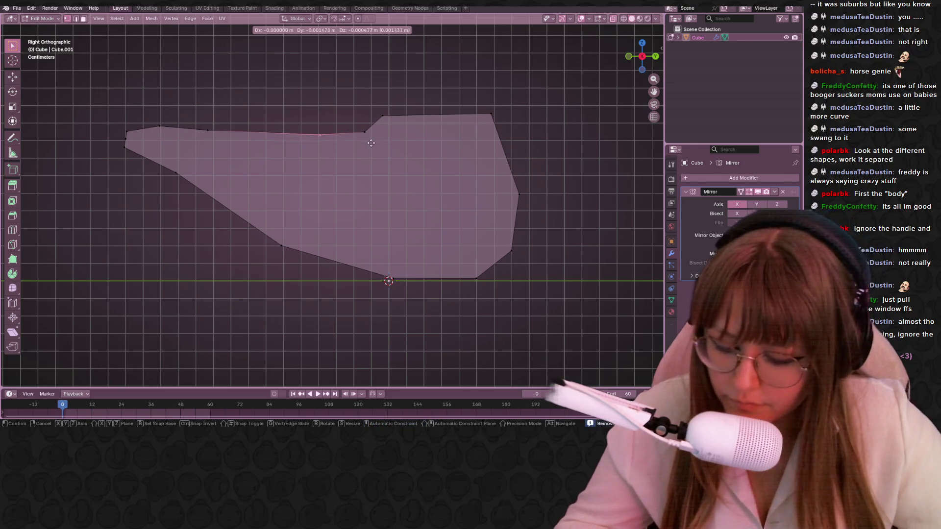
{"action": "left_click", "coordinate": [368, 143]}
{"action": "key", "text": "g"}
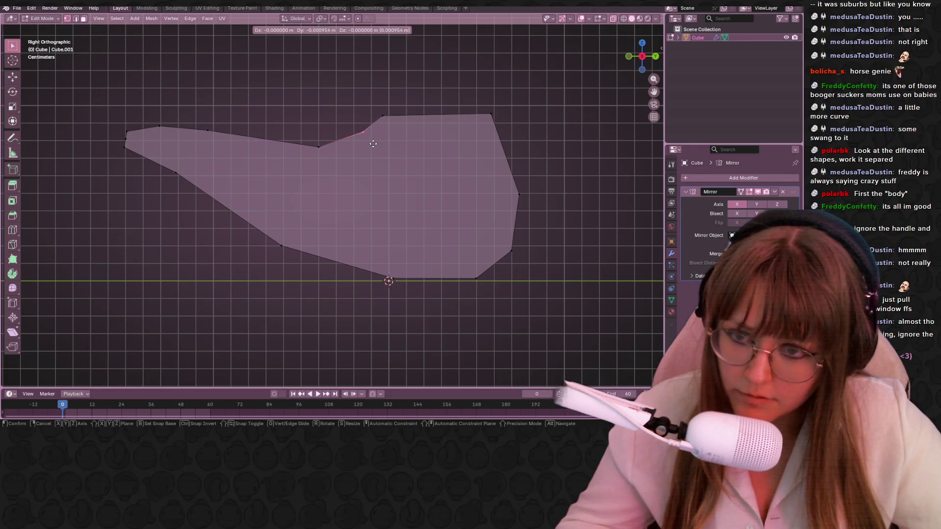
{"action": "left_click", "coordinate": [373, 143]}
Move the profile's right-side vertices outward and rotate them a few degrees into an angled point
{"action": "left_click_drag", "start_coordinate": [477, 107], "coordinate": [545, 265]}
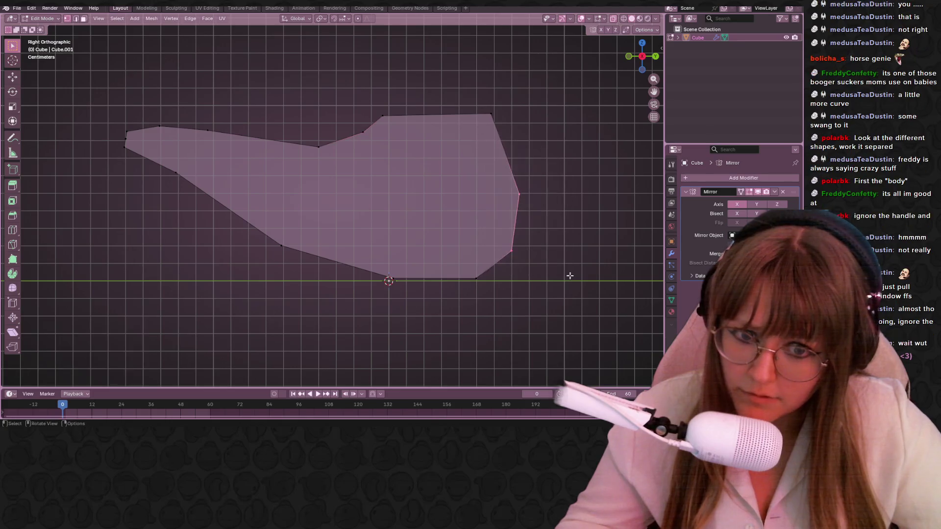
{"action": "key", "text": "g"}
{"action": "left_click", "coordinate": [633, 249]}
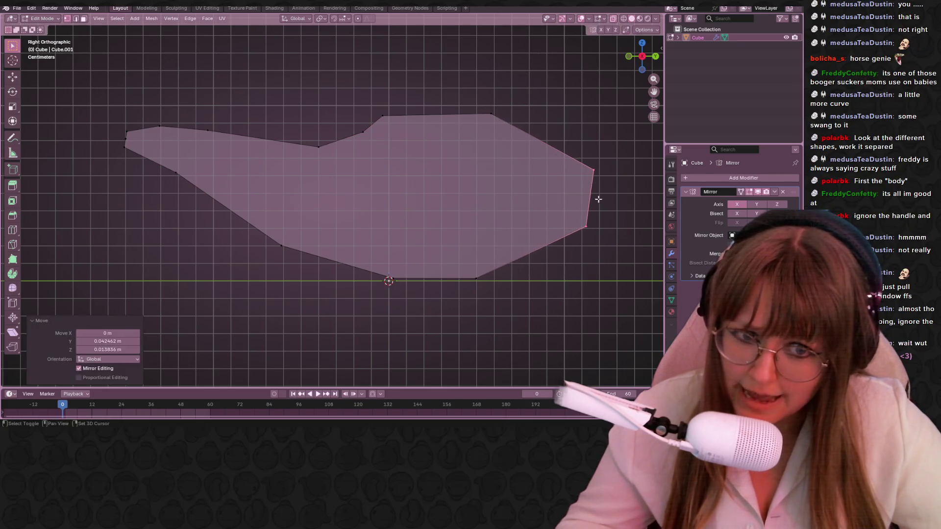
{"action": "middle_click_drag", "start_coordinate": [633, 242], "coordinate": [596, 238], "text": "shift"}
{"action": "key", "text": "r"}
{"action": "left_click", "coordinate": [607, 208]}
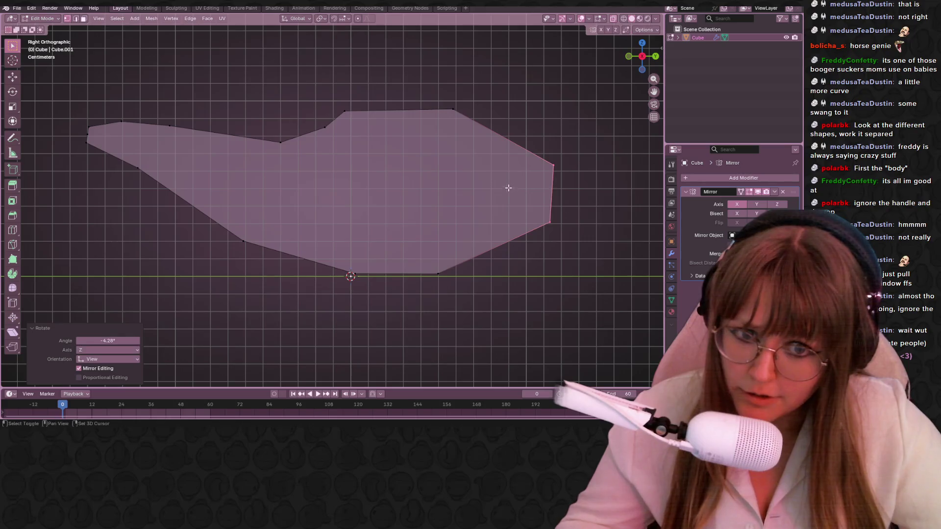
{"action": "middle_click_drag", "start_coordinate": [504, 185], "coordinate": [528, 203], "text": "shift"}
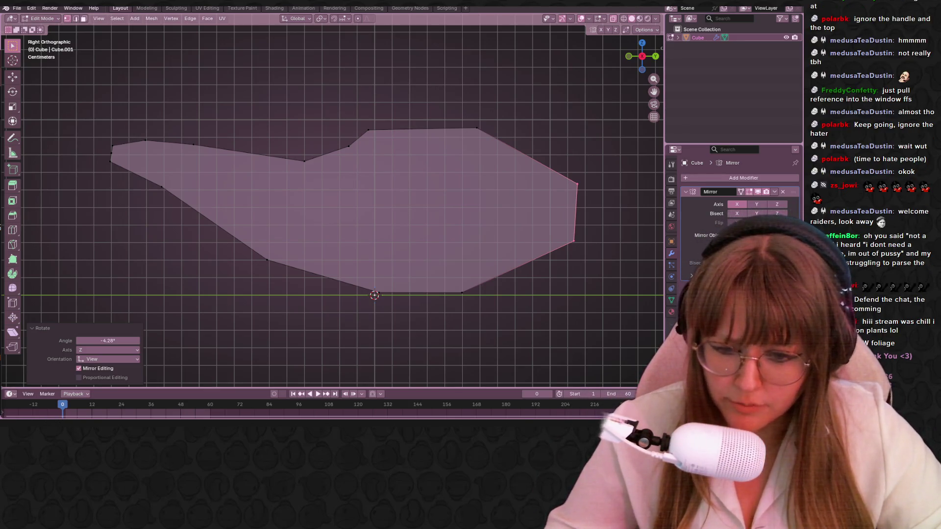
{"action": "left_click_drag", "start_coordinate": [0, 24], "coordinate": [223, 26]}
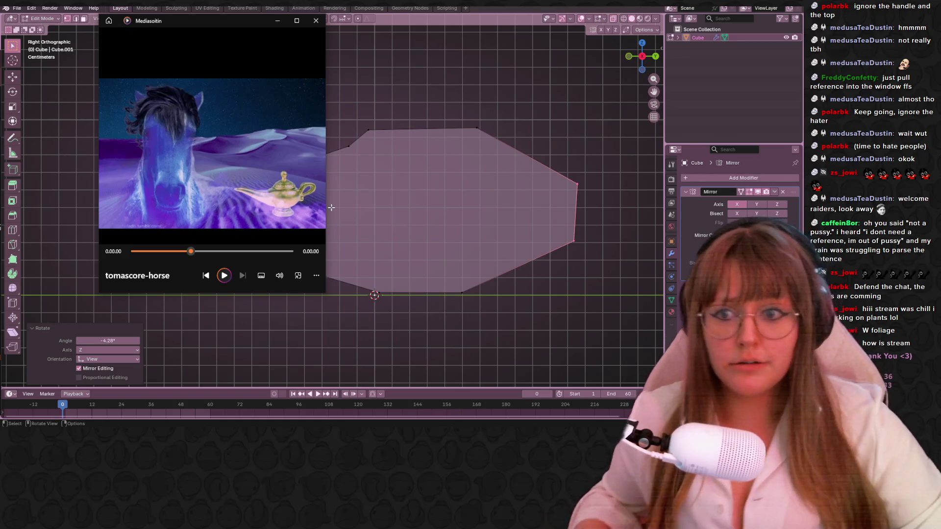
{"action": "left_click", "coordinate": [275, 21]}
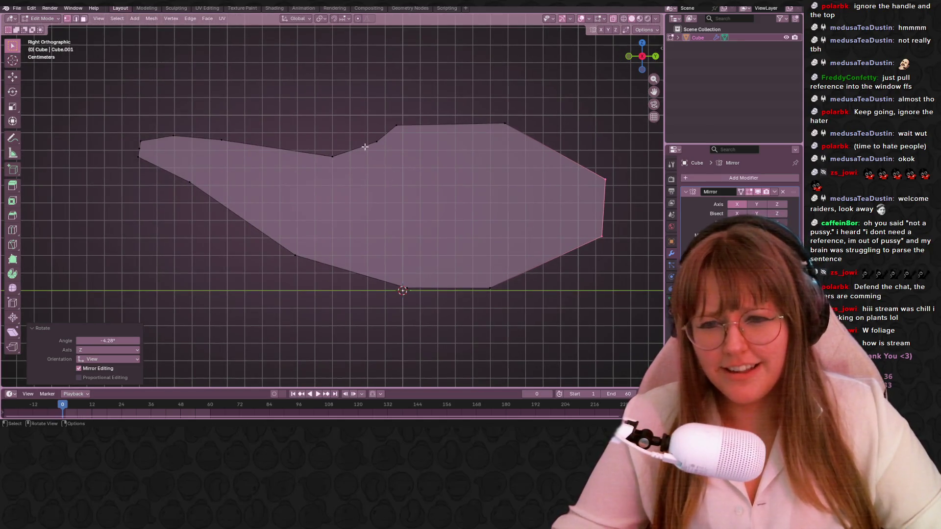
Slide a top-edge vertex rightward along its edge
{"action": "left_click", "coordinate": [377, 142]}
{"action": "key", "text": "g"}
{"action": "key", "text": "g"}
{"action": "left_click", "coordinate": [375, 140]}
{"action": "left_click", "coordinate": [397, 125]}
{"action": "key", "text": "g"}
{"action": "key", "text": "g"}
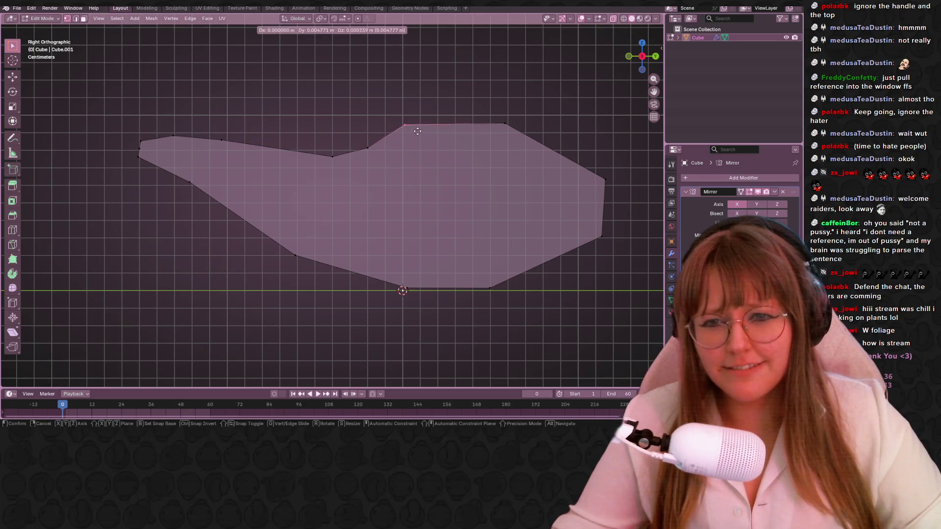
{"action": "left_click", "coordinate": [430, 129]}
{"action": "key", "text": "b"}
Move and rotate the top-right vertices, then scale and pull the right edge inward
{"action": "left_click_drag", "start_coordinate": [507, 119], "coordinate": [514, 139]}
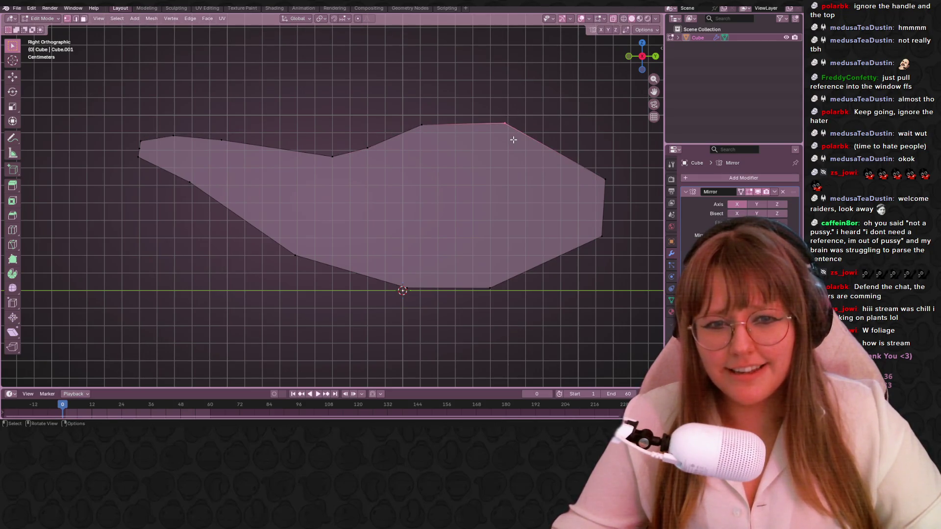
{"action": "key", "text": "g"}
{"action": "left_click", "coordinate": [608, 254]}
{"action": "key", "text": "r"}
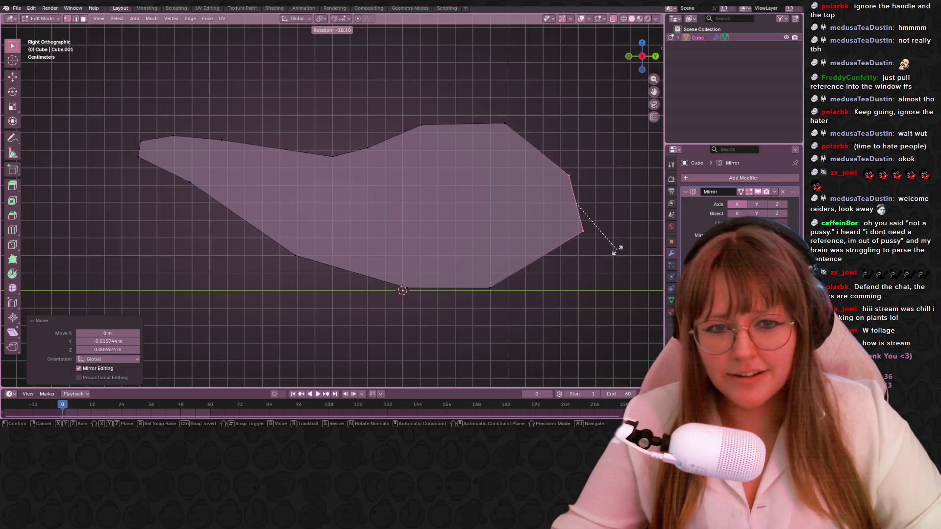
{"action": "left_click", "coordinate": [611, 269]}
{"action": "middle_click_drag", "start_coordinate": [610, 269], "coordinate": [521, 225], "text": "shift"}
{"action": "key", "text": "s"}
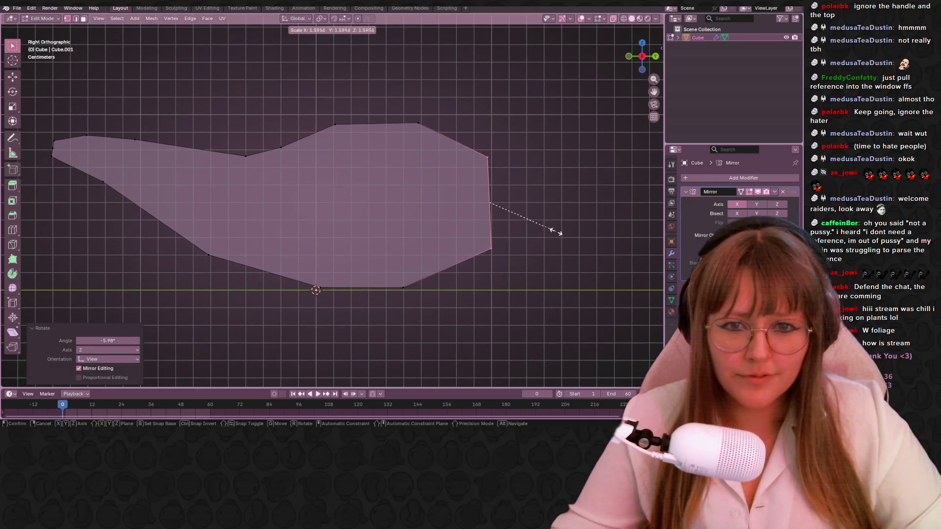
{"action": "left_click", "coordinate": [561, 237]}
{"action": "key", "text": "s"}
{"action": "left_click", "coordinate": [557, 243]}
{"action": "key", "text": "g"}
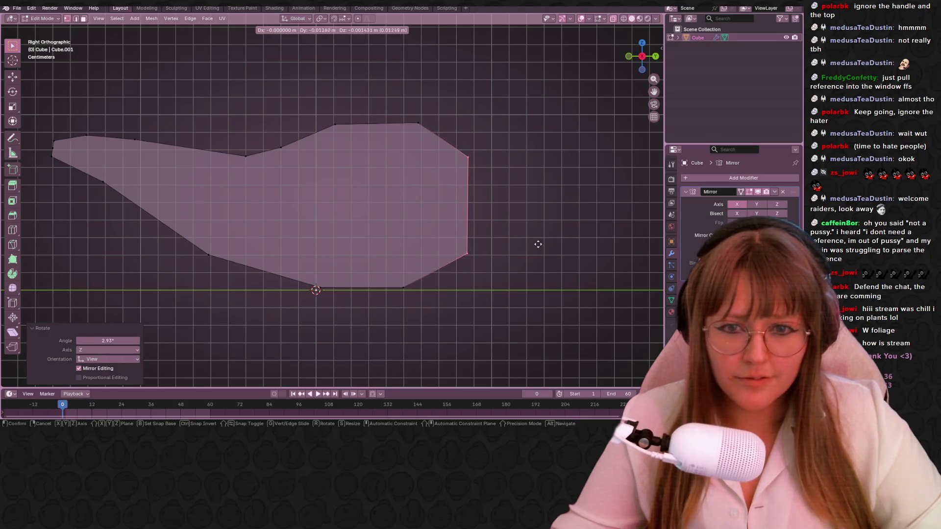
{"action": "left_click", "coordinate": [544, 244]}
{"action": "key", "text": "r"}
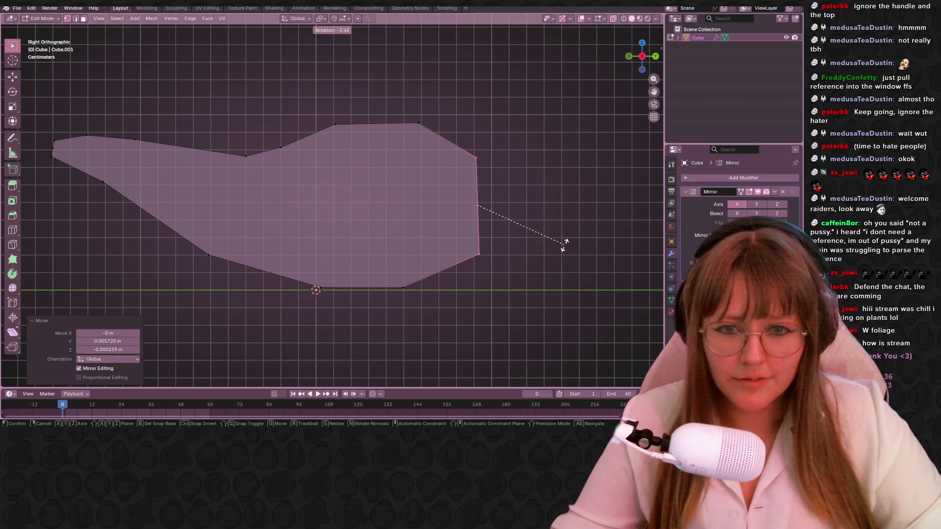
{"action": "key", "text": "Escape"}
Extrude the right edge outward into an extra section, shrink it and move it into place
{"action": "key", "text": "e"}
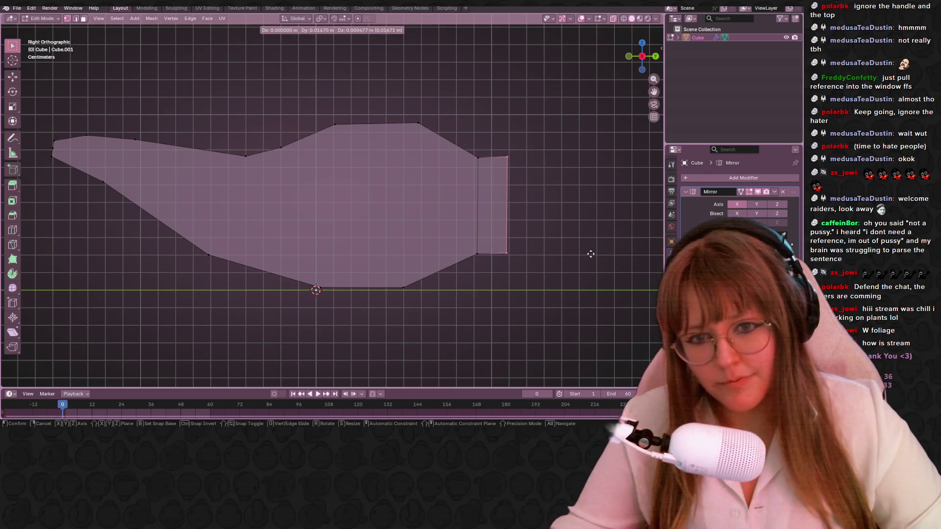
{"action": "left_click", "coordinate": [592, 255]}
{"action": "key", "text": "s"}
{"action": "left_click", "coordinate": [570, 237]}
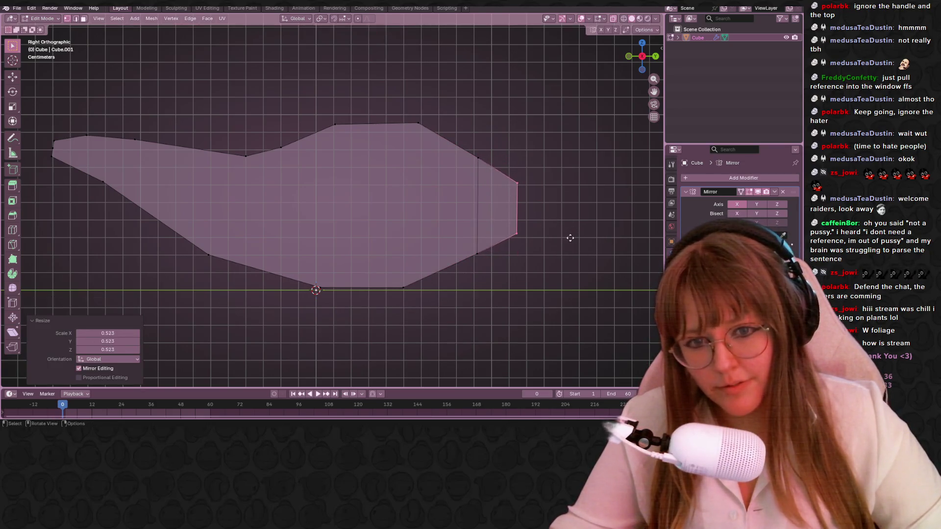
{"action": "key", "text": "s"}
{"action": "left_click", "coordinate": [567, 238]}
{"action": "key", "text": "s"}
{"action": "key", "text": "g"}
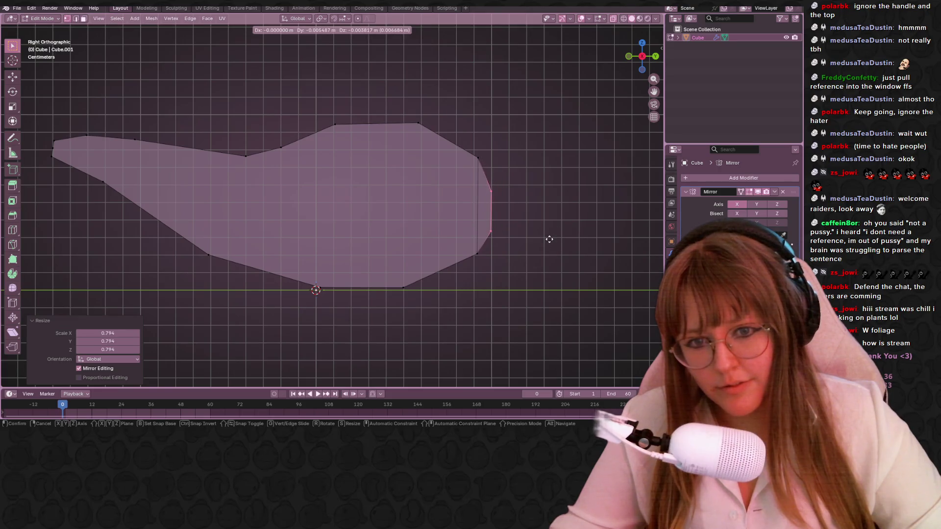
{"action": "left_click", "coordinate": [551, 238]}
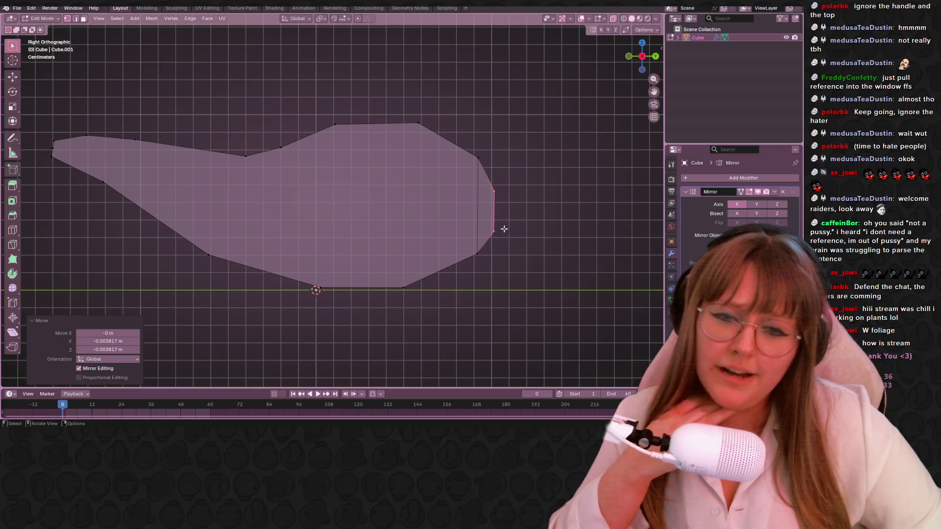
Shift the bottom-right edge right and reposition the lower-left vertices to smooth the bottom curve
{"action": "left_click", "coordinate": [416, 301]}
{"action": "key", "text": "g"}
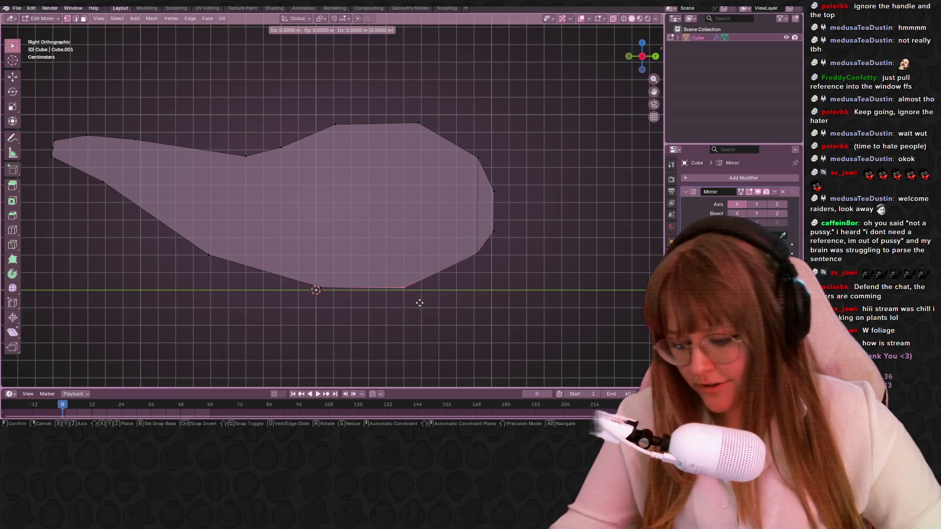
{"action": "left_click", "coordinate": [448, 297]}
{"action": "middle_click_drag", "start_coordinate": [271, 272], "coordinate": [326, 294], "text": "shift"}
{"action": "left_click", "coordinate": [269, 284]}
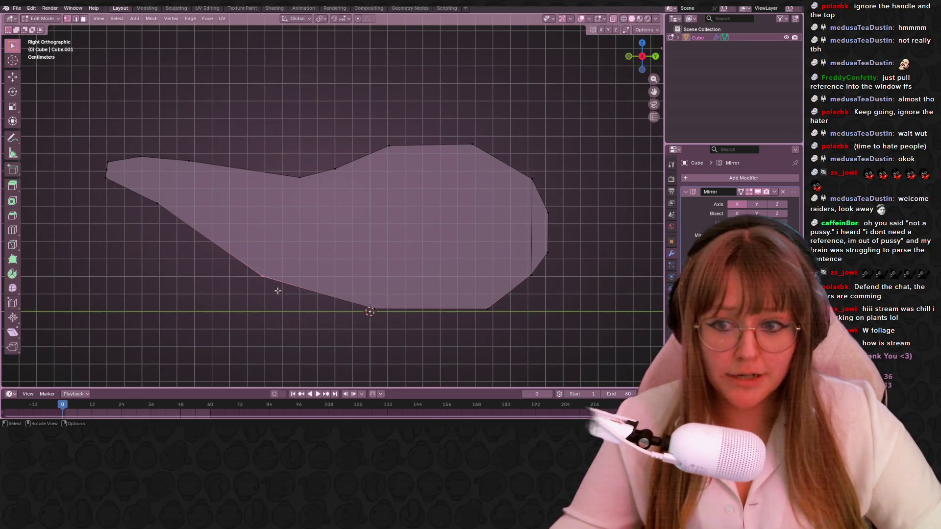
{"action": "key", "text": "g"}
{"action": "left_click", "coordinate": [297, 305]}
{"action": "left_click_drag", "start_coordinate": [144, 197], "coordinate": [200, 222]}
{"action": "key", "text": "g"}
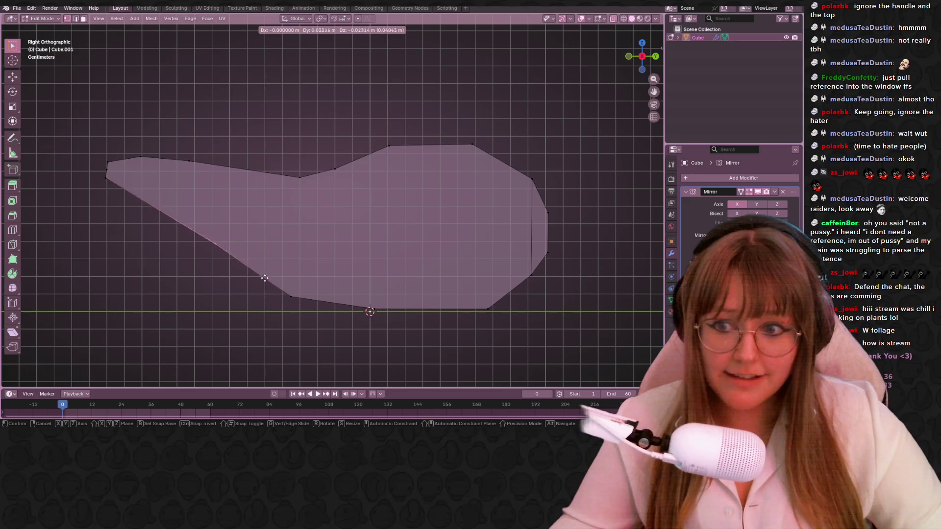
{"action": "left_click", "coordinate": [296, 280]}
{"action": "key", "text": "g"}
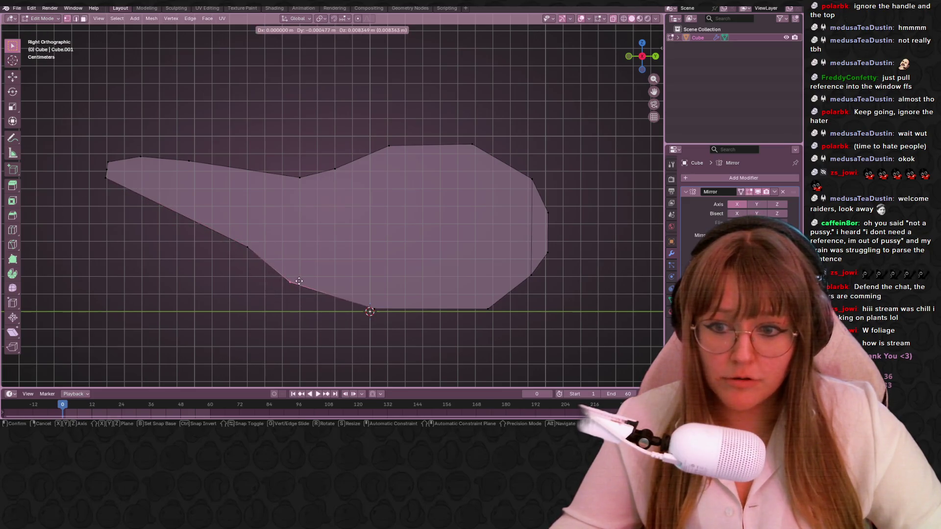
{"action": "left_click", "coordinate": [296, 278]}
Rotate and nudge the profile's left tip and its top-left vertex
{"action": "left_click_drag", "start_coordinate": [84, 137], "coordinate": [127, 189]}
{"action": "key", "text": "r"}
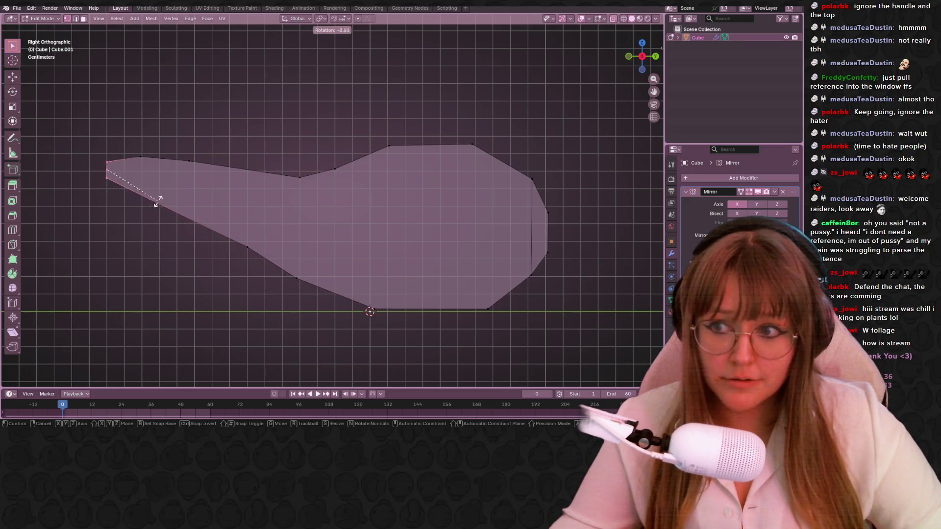
{"action": "left_click", "coordinate": [159, 196]}
{"action": "key", "text": "r"}
{"action": "key", "text": "Escape"}
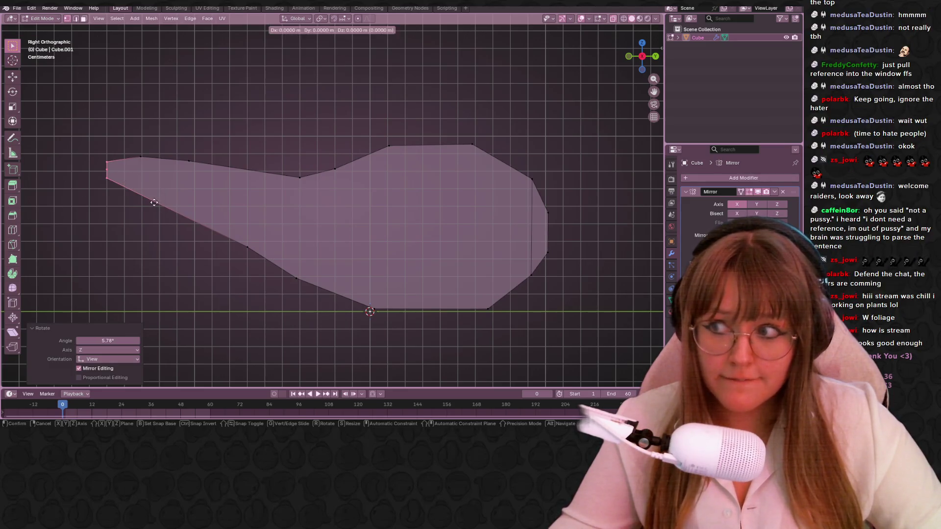
{"action": "key", "text": "g"}
{"action": "left_click", "coordinate": [143, 171]}
{"action": "key", "text": "g"}
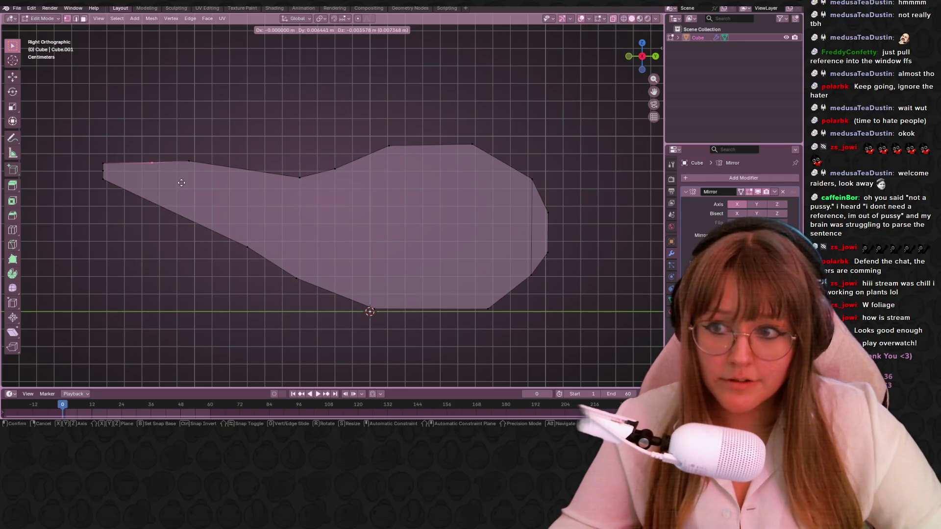
{"action": "left_click", "coordinate": [176, 169]}
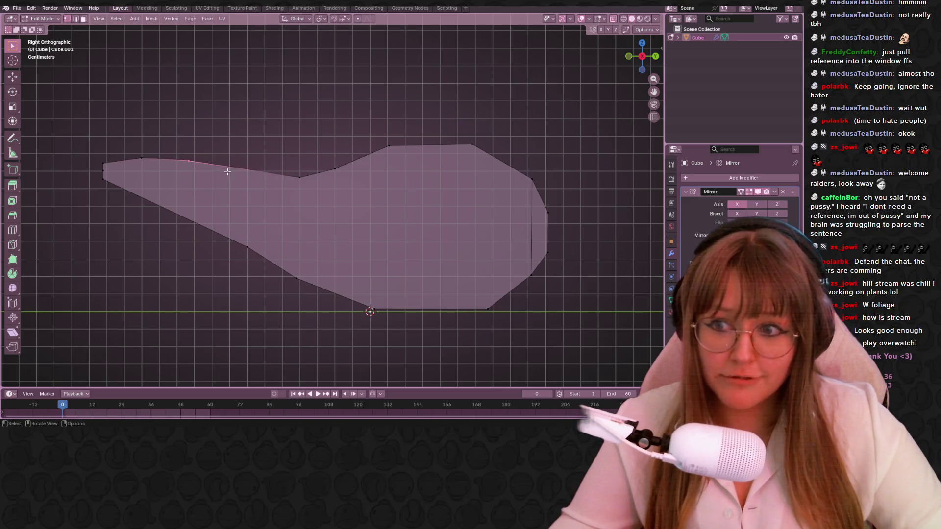
Reposition several vertices along the top edge to smooth its curve
{"action": "key", "text": "g"}
{"action": "left_click", "coordinate": [293, 193]}
{"action": "left_click", "coordinate": [299, 178]}
{"action": "key", "text": "g"}
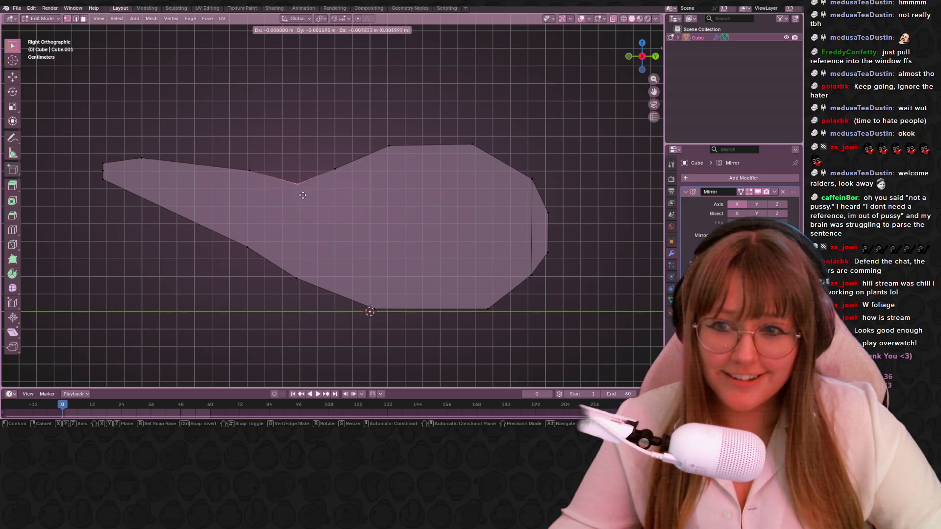
{"action": "left_click", "coordinate": [302, 197]}
{"action": "left_click", "coordinate": [338, 170]}
{"action": "key", "text": "g"}
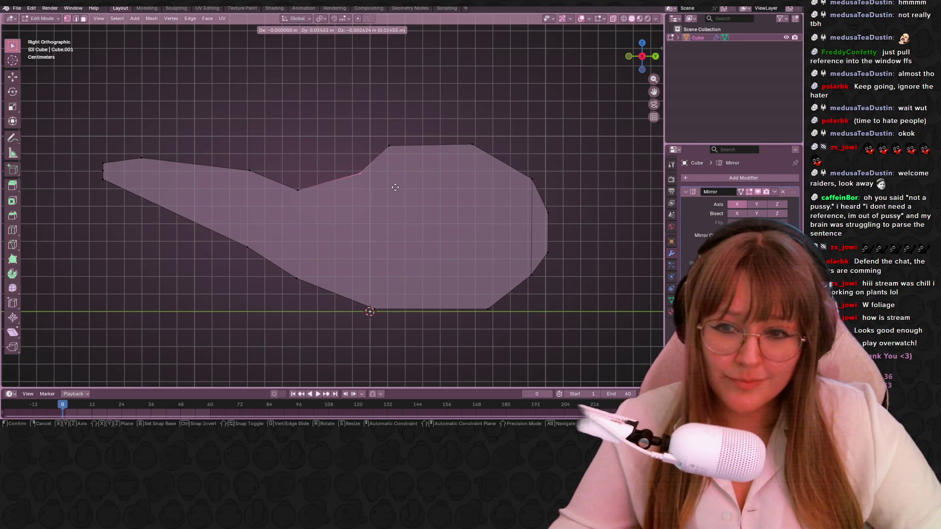
{"action": "left_click", "coordinate": [381, 178]}
{"action": "left_click", "coordinate": [299, 188]}
{"action": "key", "text": "g"}
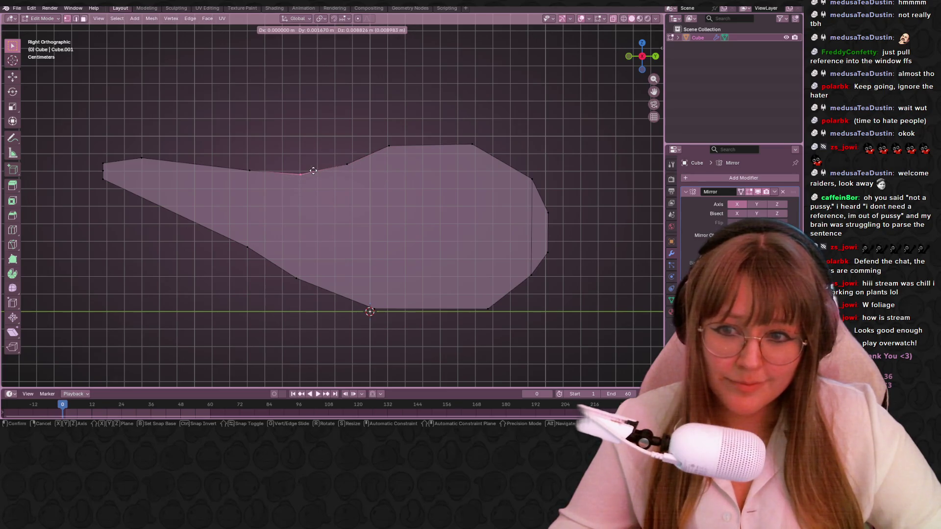
{"action": "left_click", "coordinate": [313, 169]}
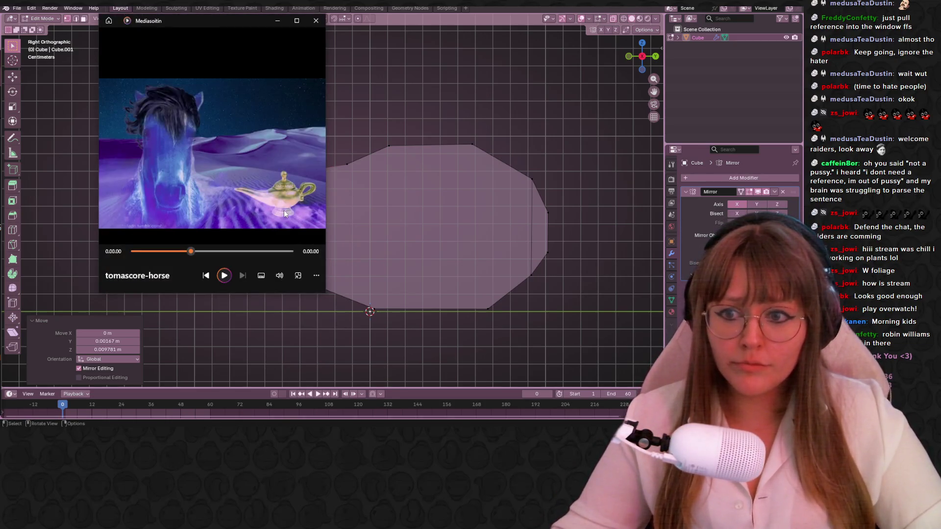
{"action": "left_click", "coordinate": [397, 226]}
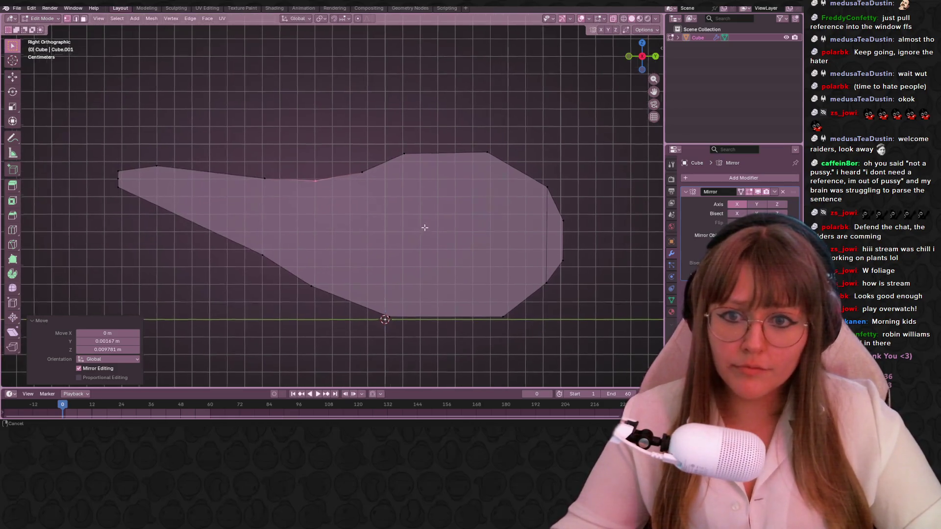
Lower the vertices along the spout's upper-left edge
{"action": "left_click_drag", "start_coordinate": [302, 171], "coordinate": [272, 192]}
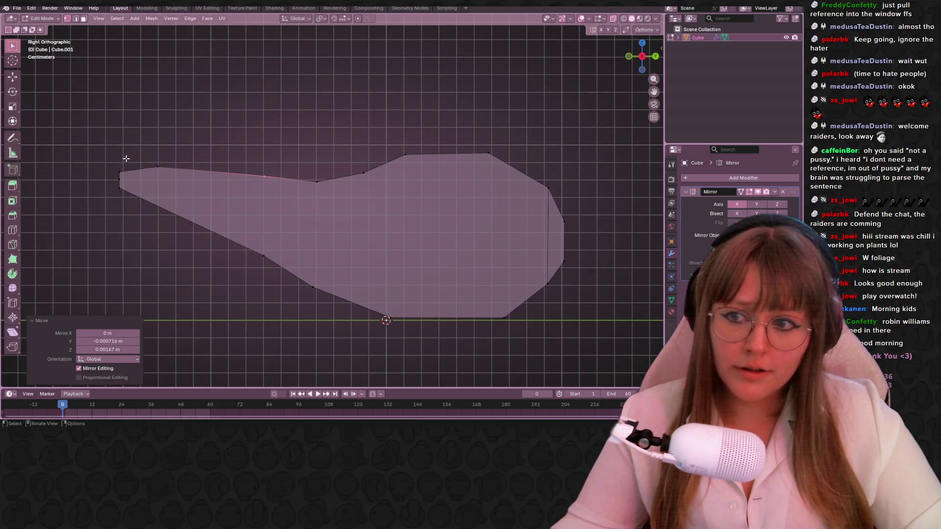
{"action": "left_click", "coordinate": [120, 198]}
{"action": "left_click_drag", "start_coordinate": [140, 156], "coordinate": [167, 180]}
{"action": "key", "text": "g"}
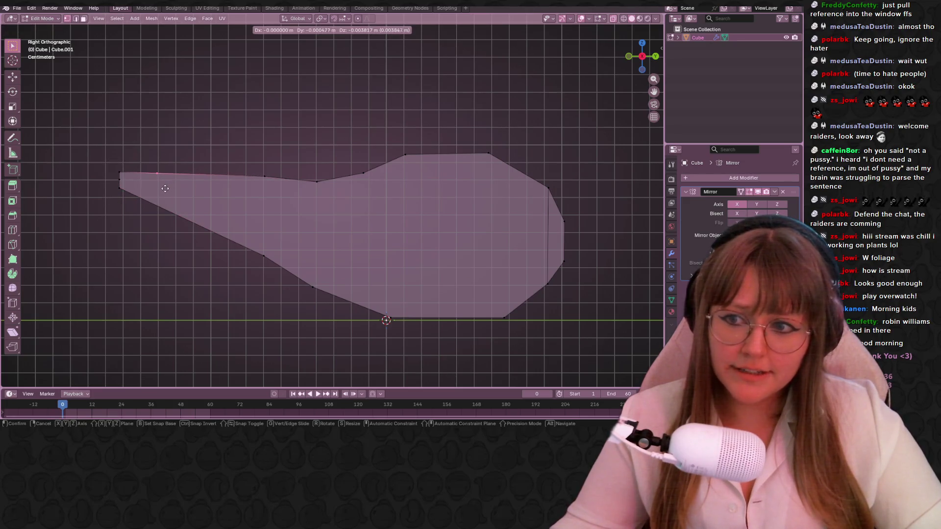
{"action": "left_click", "coordinate": [165, 189]}
{"action": "left_click_drag", "start_coordinate": [258, 164], "coordinate": [293, 190]}
{"action": "key", "text": "g"}
{"action": "left_click", "coordinate": [297, 196]}
Drop the neighbouring upper-edge vertices to reshape the spout neck
{"action": "key", "text": "g"}
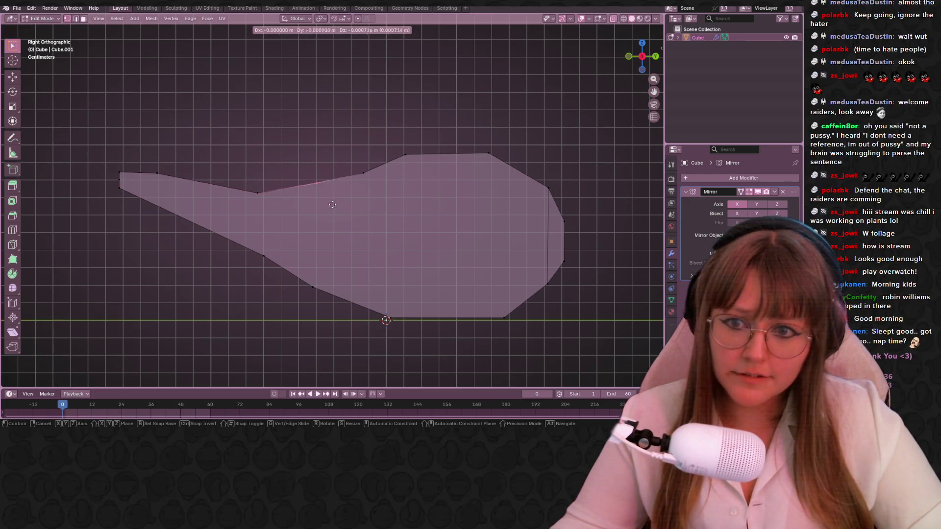
{"action": "left_click", "coordinate": [349, 215]}
{"action": "left_click", "coordinate": [256, 193]}
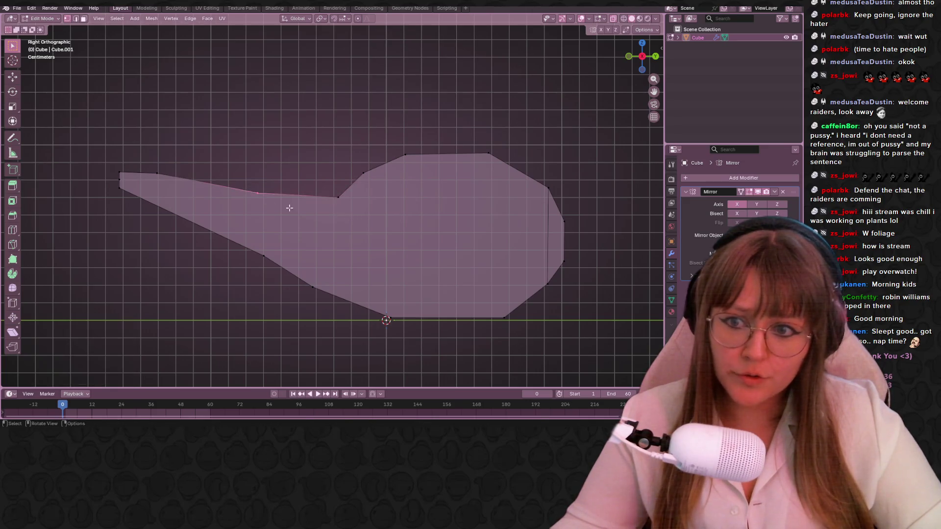
{"action": "key", "text": "g"}
{"action": "left_click", "coordinate": [312, 218]}
{"action": "left_click_drag", "start_coordinate": [312, 182], "coordinate": [350, 223]}
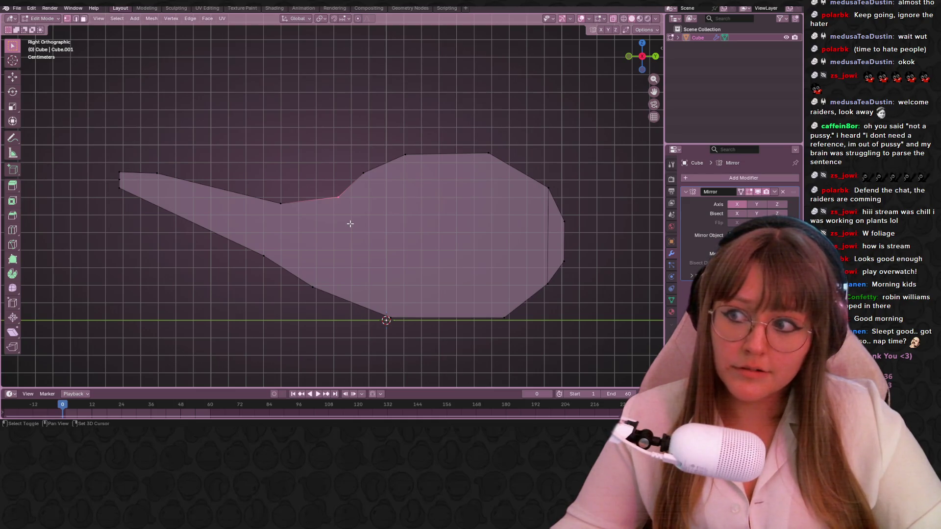
{"action": "middle_click_drag", "start_coordinate": [396, 195], "coordinate": [353, 204], "text": "shift"}
Vertex-slide the spout-body vertex into the body's top corner and merge vertices by distance
{"action": "left_click", "coordinate": [355, 190]}
{"action": "key", "text": "shift+v"}
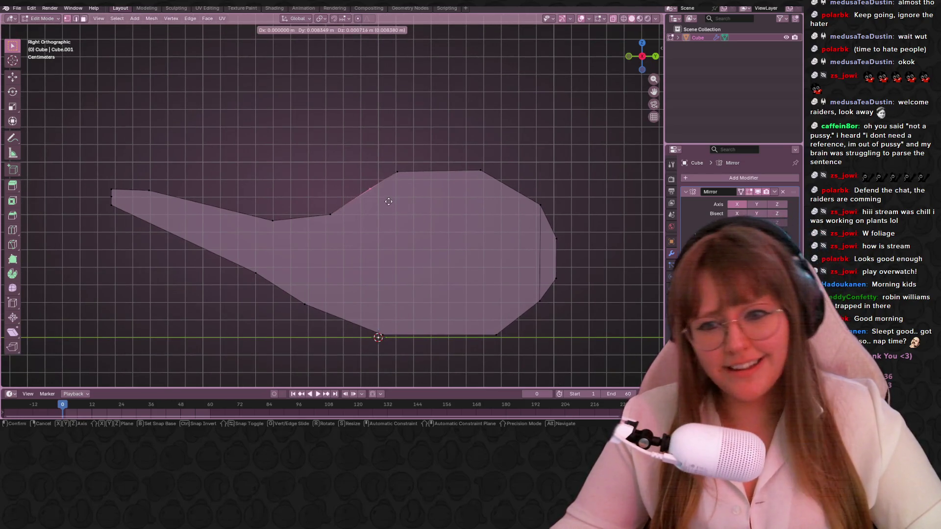
{"action": "left_click", "coordinate": [428, 173]}
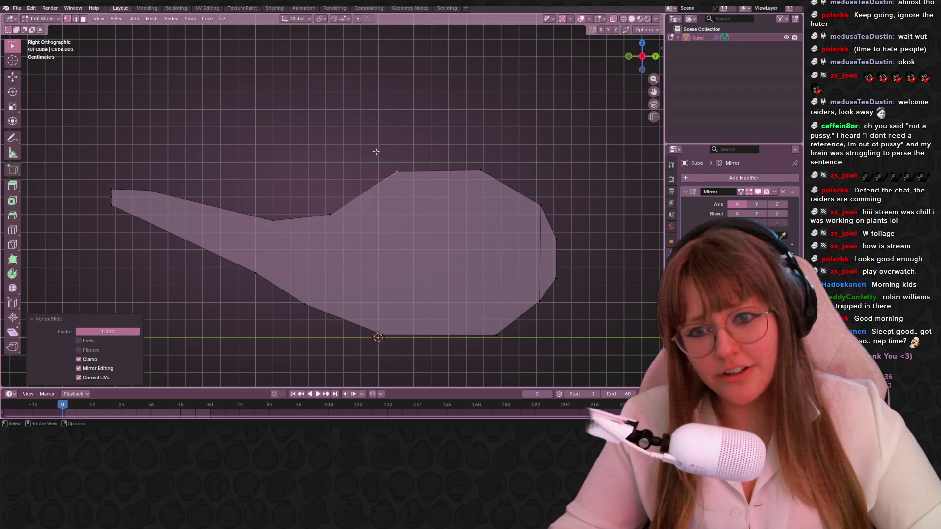
{"action": "left_click", "coordinate": [435, 199]}
{"action": "key", "text": "comma"}
{"action": "key", "text": "Escape"}
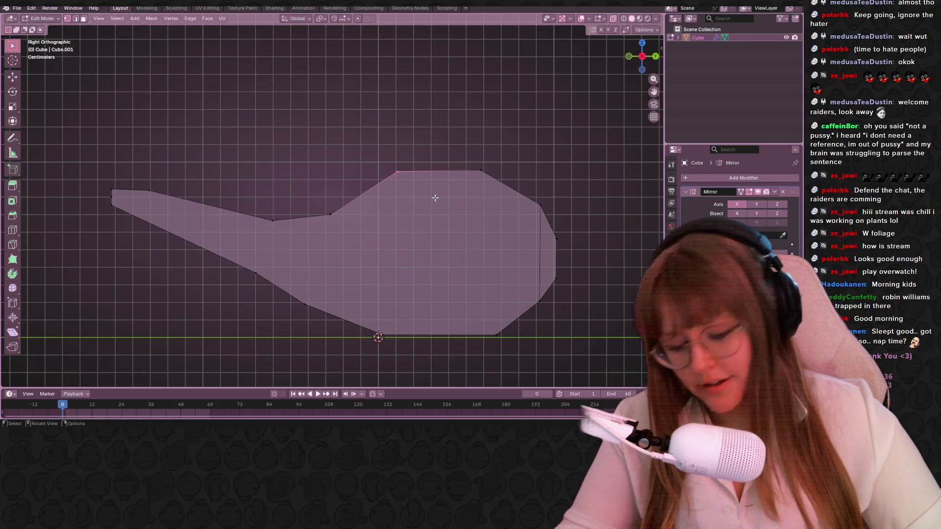
{"action": "key", "text": "m"}
{"action": "left_click", "coordinate": [434, 198]}
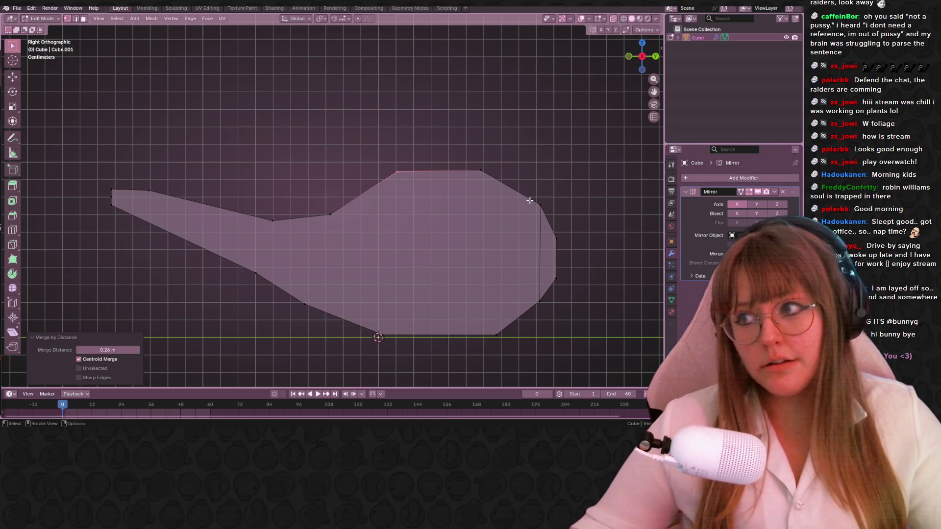
Pan the view to reposition the merged lamp profile
{"action": "mouse_move", "coordinate": [525, 178]}
{"action": "middle_mouse_down", "text": "shift"}
{"action": "mouse_move", "coordinate": [522, 166]}
{"action": "mouse_move", "coordinate": [483, 190]}
{"action": "mouse_move", "coordinate": [461, 188]}
{"action": "middle_mouse_up", "text": "shift"}
Nudge the spout's upper-edge, tip and top-left corner vertices into place
{"action": "left_click", "coordinate": [245, 181]}
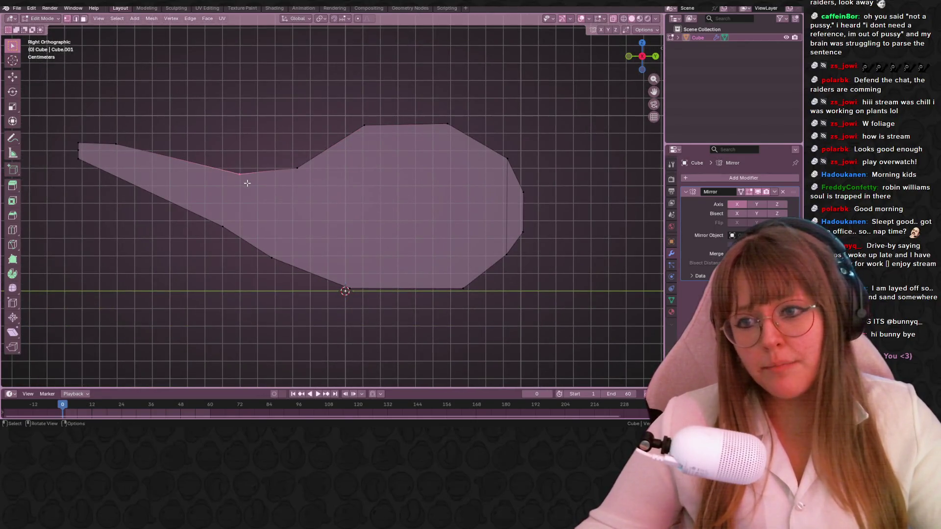
{"action": "key", "text": "g"}
{"action": "left_click", "coordinate": [244, 177]}
{"action": "left_click", "coordinate": [114, 141]}
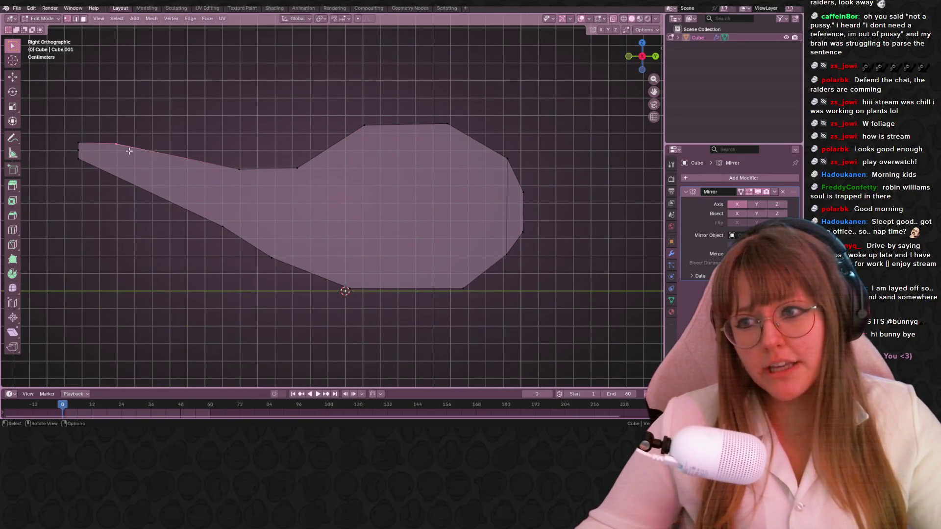
{"action": "key", "text": "g"}
{"action": "left_click", "coordinate": [133, 149]}
{"action": "left_click", "coordinate": [86, 144]}
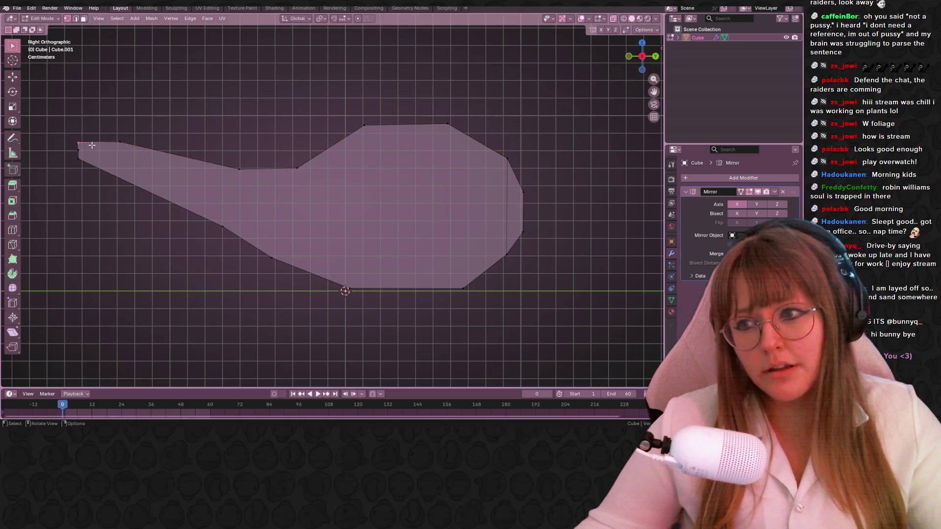
{"action": "key", "text": "g"}
{"action": "left_click", "coordinate": [84, 158]}
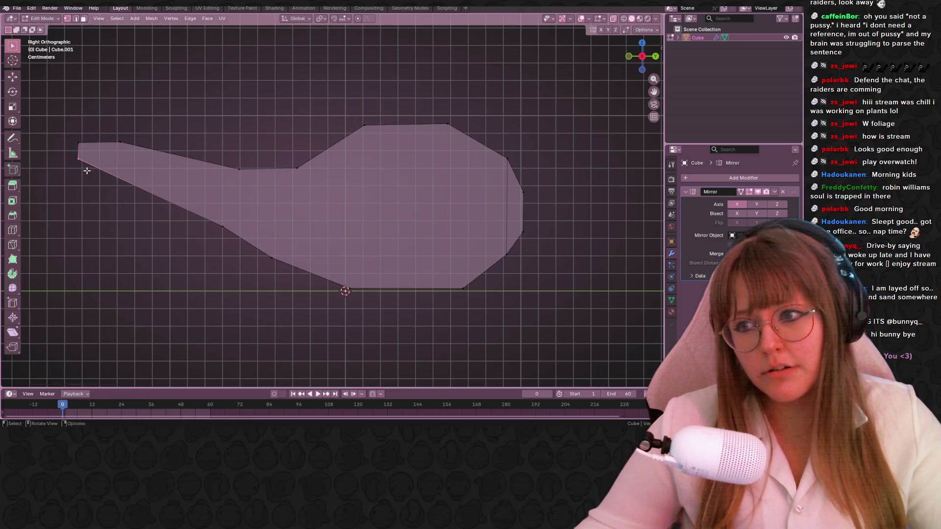
Merge the tip vertices by distance to remove the extra one, then select the top-notch vertex
{"action": "key", "text": "m"}
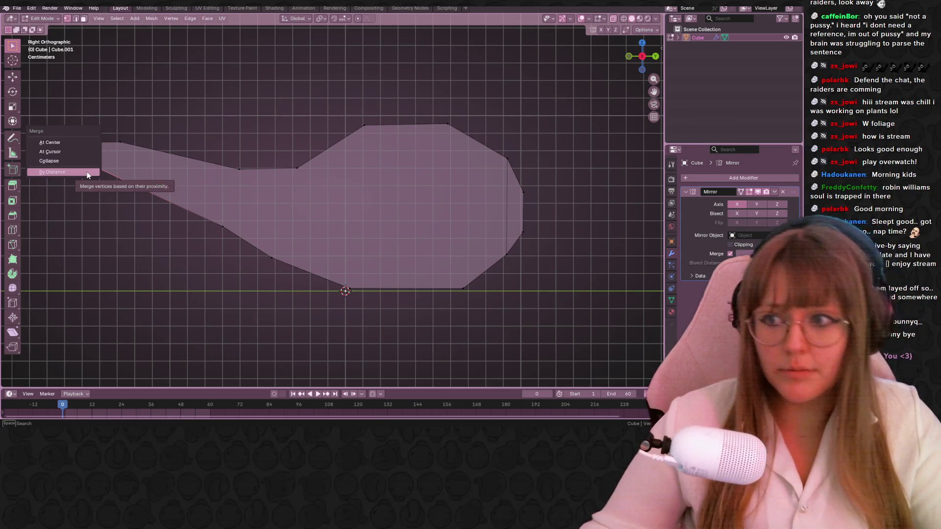
{"action": "left_click", "coordinate": [81, 173]}
{"action": "middle_click_drag", "start_coordinate": [112, 202], "coordinate": [158, 178], "text": "shift"}
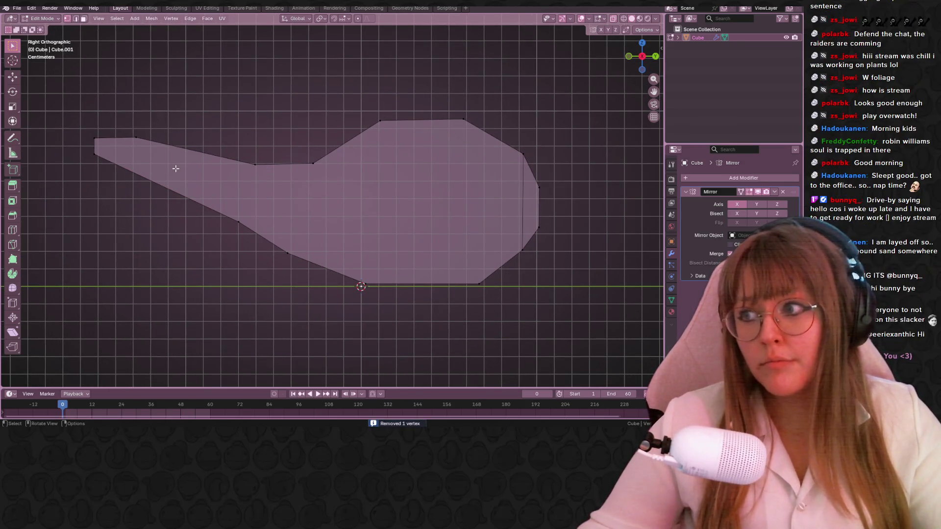
{"action": "mouse_move", "coordinate": [306, 194]}
{"action": "middle_mouse_down", "text": "shift"}
{"action": "mouse_move", "coordinate": [372, 162]}
{"action": "mouse_move", "coordinate": [353, 144]}
{"action": "mouse_move", "coordinate": [400, 157]}
{"action": "mouse_move", "coordinate": [258, 136]}
{"action": "middle_mouse_up", "text": "shift"}
{"action": "left_click_drag", "start_coordinate": [254, 133], "coordinate": [274, 158]}
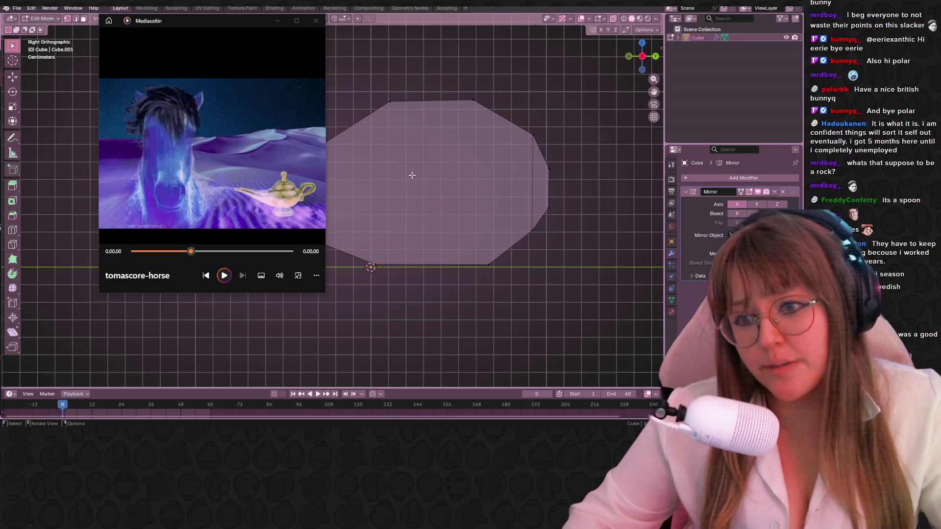
{"action": "left_click_drag", "start_coordinate": [512, 103], "coordinate": [565, 240]}
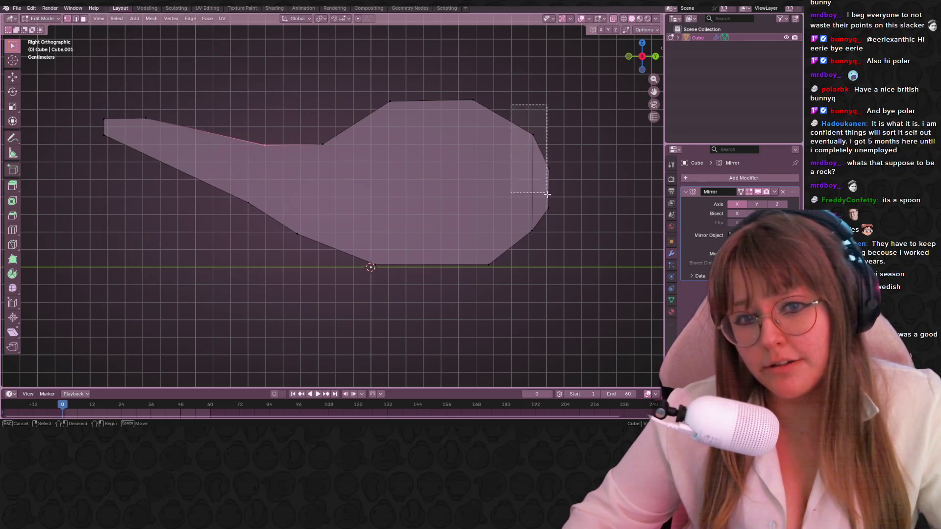
Move and enlarge the right-side vertices to round the lamp's back
{"action": "key", "text": "g"}
{"action": "left_click", "coordinate": [563, 241]}
{"action": "key", "text": "s"}
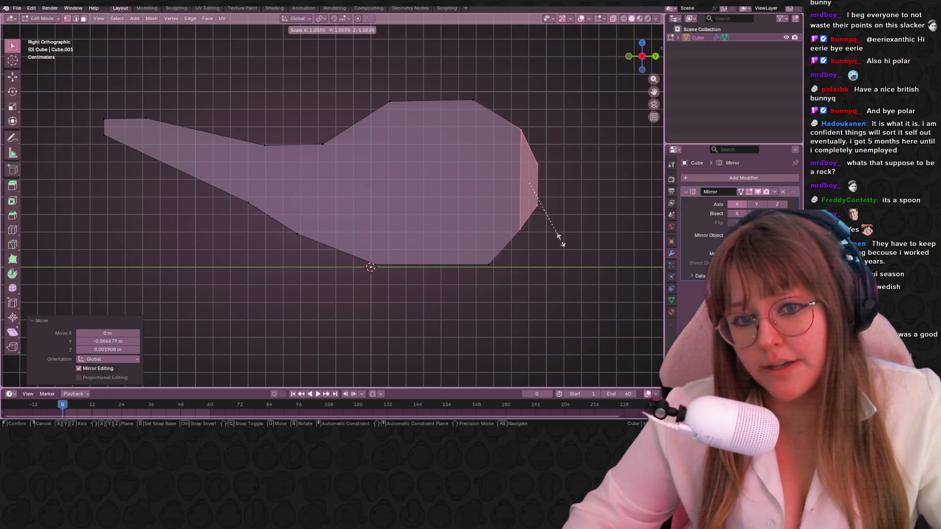
{"action": "left_click", "coordinate": [578, 245]}
{"action": "key", "text": "g"}
{"action": "right_click", "coordinate": [581, 250]}
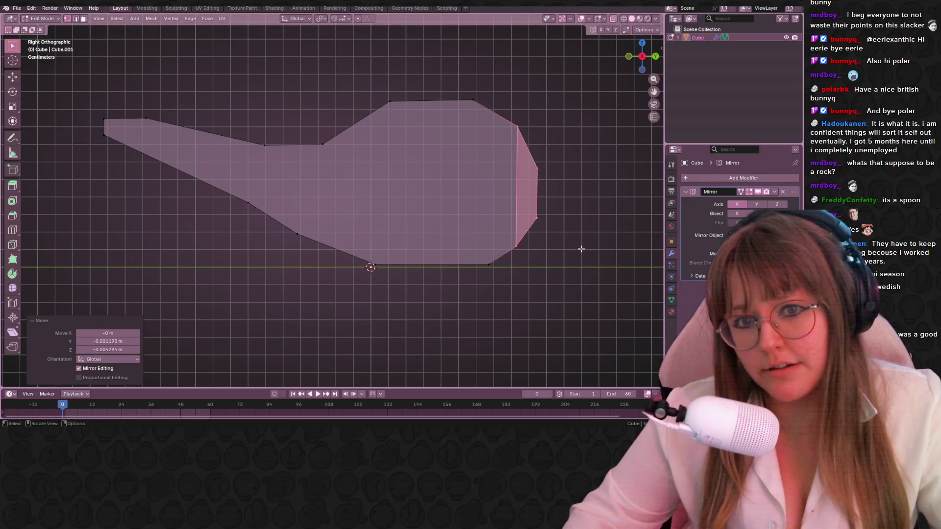
{"action": "middle_click_drag", "start_coordinate": [540, 177], "coordinate": [553, 176], "text": "shift"}
Lower the body's top edge slightly and shift the top-corner and spout-neck vertices
{"action": "left_click_drag", "start_coordinate": [386, 80], "coordinate": [512, 116]}
{"action": "key", "text": "g"}
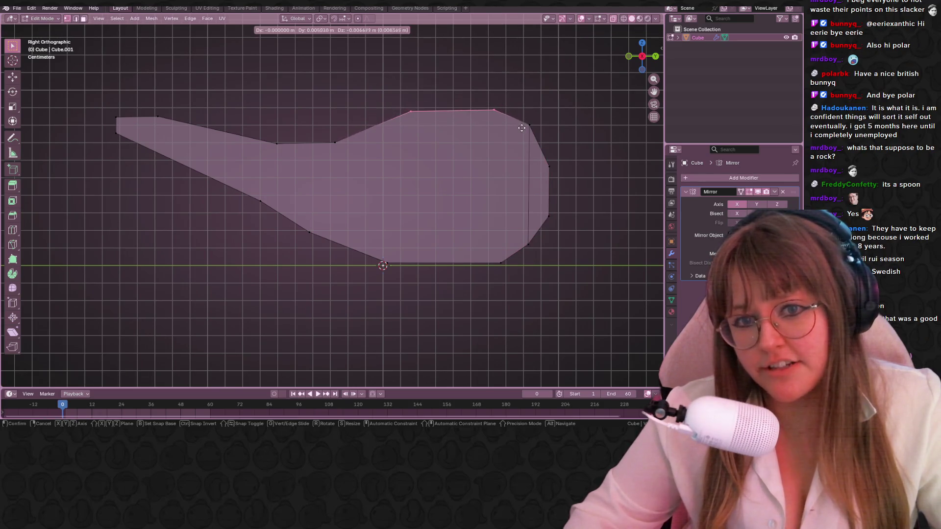
{"action": "left_click", "coordinate": [520, 127]}
{"action": "left_click_drag", "start_coordinate": [339, 127], "coordinate": [338, 154]}
{"action": "key", "text": "g"}
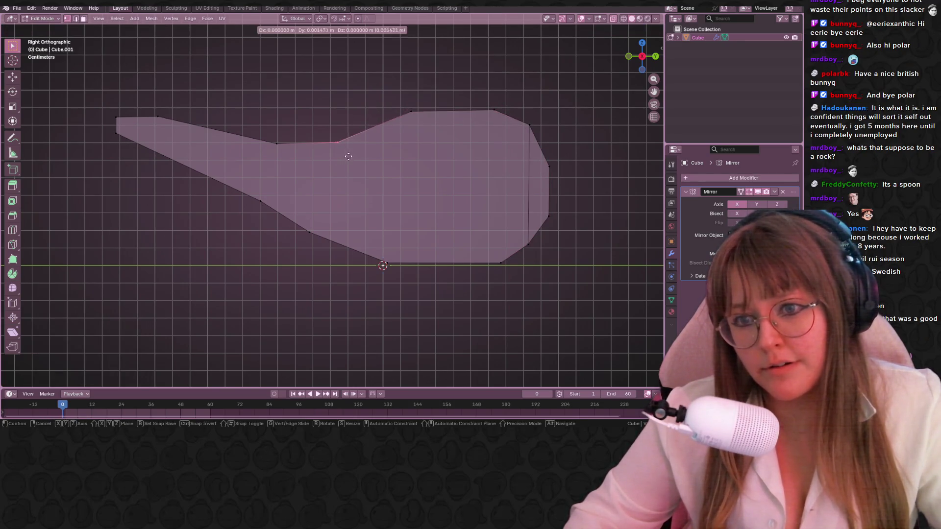
{"action": "left_click", "coordinate": [365, 152]}
{"action": "left_click", "coordinate": [274, 134]}
{"action": "key", "text": "g"}
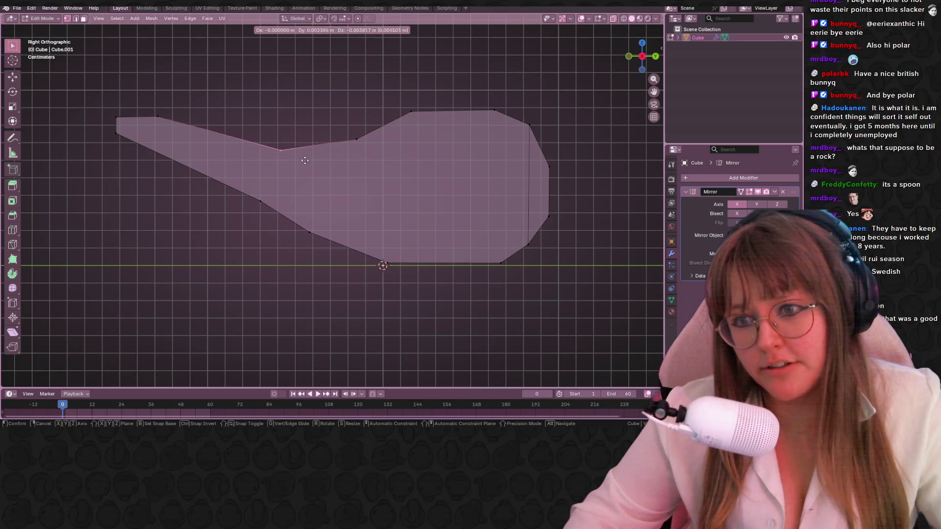
{"action": "left_click", "coordinate": [320, 159]}
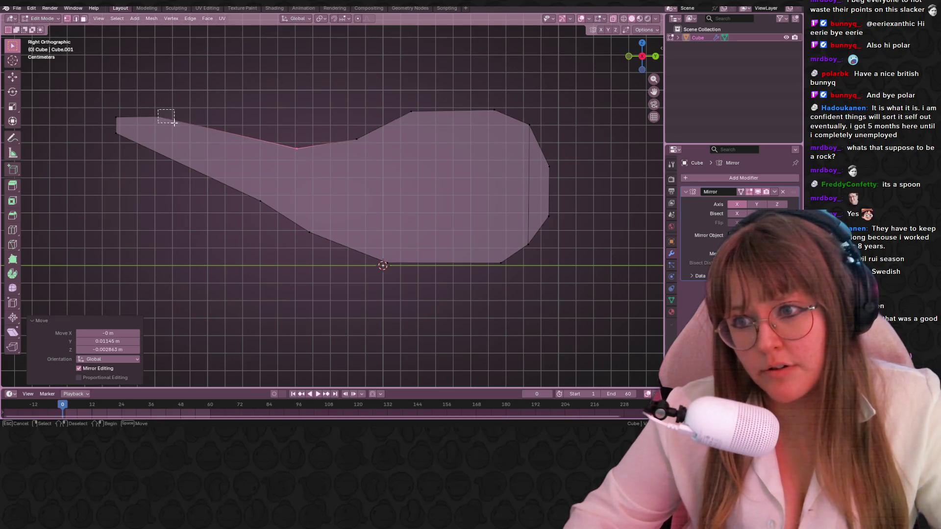
Reposition the spout tip and neck vertices to refine the spout's outline
{"action": "left_click", "coordinate": [156, 117]}
{"action": "key", "text": "b"}
{"action": "left_click_drag", "start_coordinate": [157, 116], "coordinate": [195, 123]}
{"action": "key", "text": "g"}
{"action": "left_click", "coordinate": [213, 127]}
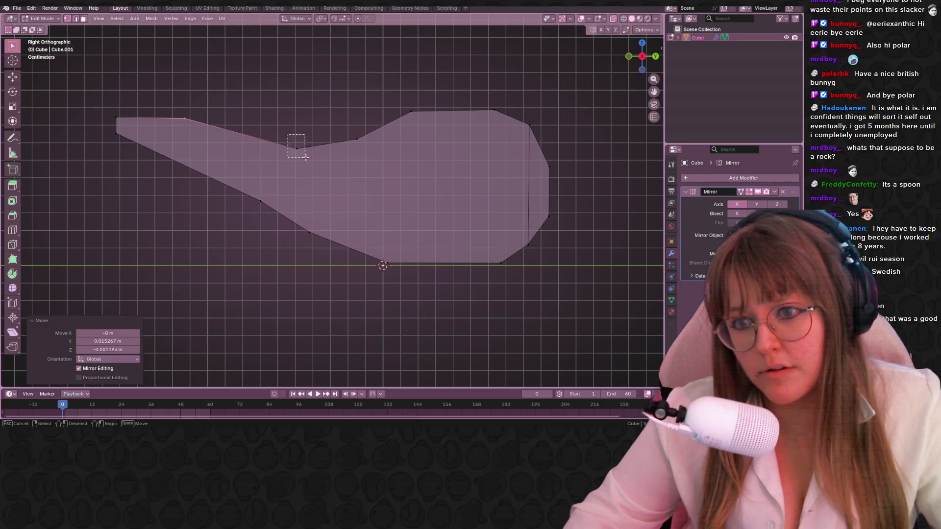
{"action": "left_click_drag", "start_coordinate": [296, 148], "coordinate": [285, 151]}
{"action": "left_click_drag", "start_coordinate": [335, 129], "coordinate": [367, 150]}
{"action": "key", "text": "g"}
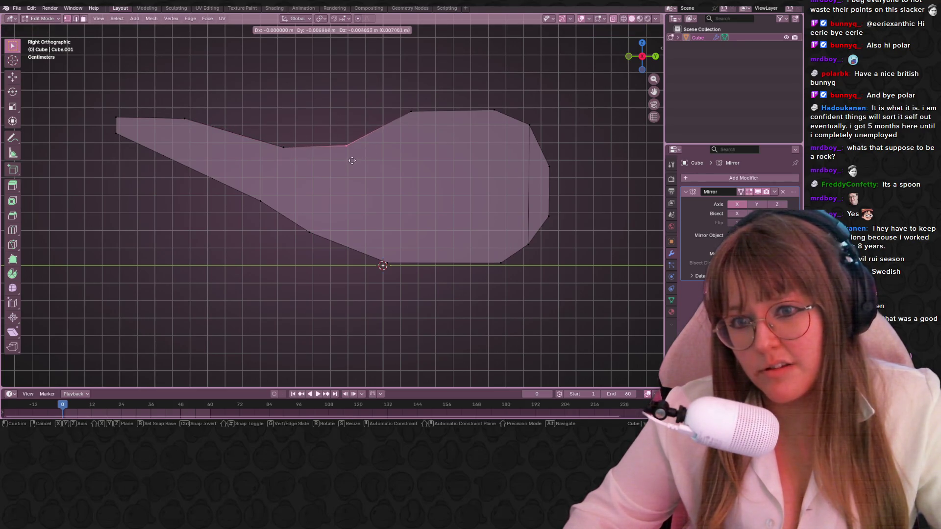
{"action": "left_click", "coordinate": [351, 160]}
{"action": "middle_click_drag", "start_coordinate": [371, 155], "coordinate": [390, 173], "text": "shift"}
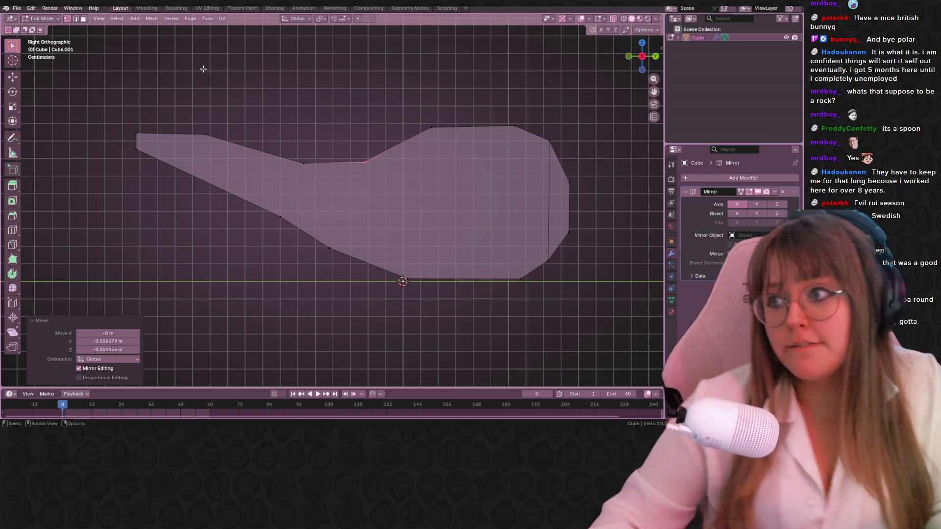
{"action": "mouse_move", "coordinate": [123, 119]}
{"action": "left_mouse_down"}
{"action": "mouse_move", "coordinate": [132, 136]}
{"action": "mouse_move", "coordinate": [166, 140]}
{"action": "left_mouse_up"}
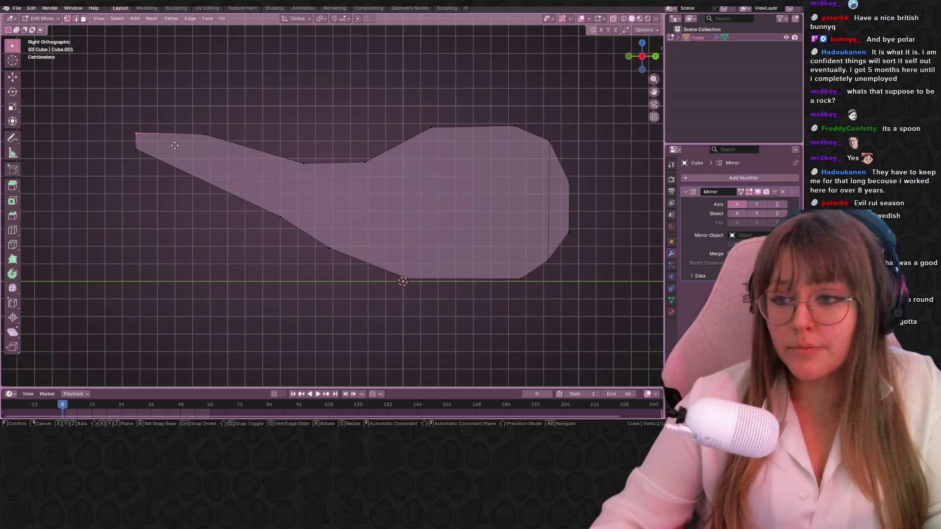
{"action": "key", "text": "g"}
{"action": "key", "text": "g"}
{"action": "left_click", "coordinate": [184, 141]}
Extrude the flat profile into depth and shrink the new face to about 0.786
{"action": "mouse_move", "coordinate": [194, 141]}
{"action": "middle_mouse_down"}
{"action": "mouse_move", "coordinate": [234, 179]}
{"action": "mouse_move", "coordinate": [353, 198]}
{"action": "mouse_move", "coordinate": [189, 209]}
{"action": "mouse_move", "coordinate": [206, 225]}
{"action": "mouse_move", "coordinate": [347, 169]}
{"action": "mouse_move", "coordinate": [284, 168]}
{"action": "mouse_move", "coordinate": [290, 157]}
{"action": "middle_mouse_up"}
{"action": "key", "text": "e"}
{"action": "left_click", "coordinate": [370, 198]}
{"action": "key", "text": "s"}
{"action": "key", "text": "Escape"}
{"action": "key", "text": "s"}
{"action": "left_click", "coordinate": [335, 173]}
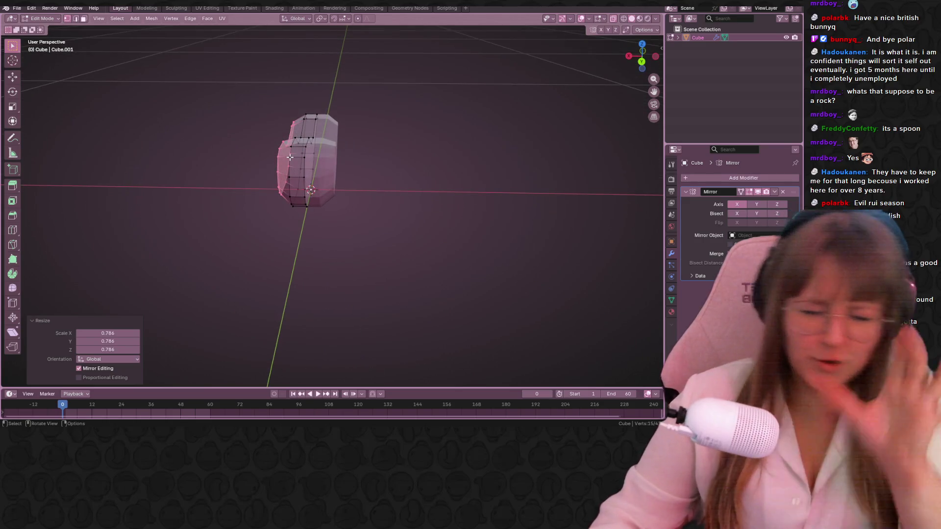
Undo the last change, orbit around the lamp half and snap to a straight-on orthographic view
{"action": "key", "text": "ctrl+z"}
{"action": "key", "text": "ctrl+z"}
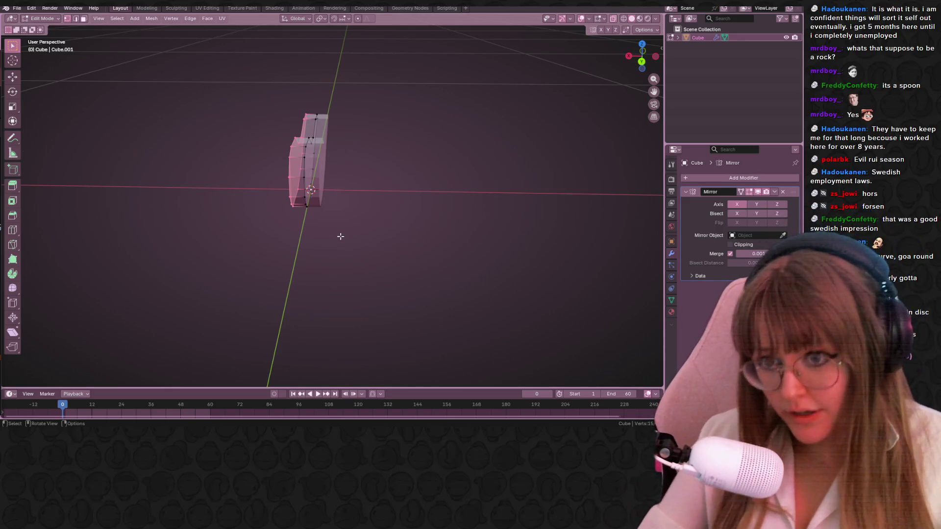
{"action": "middle_click_drag", "start_coordinate": [340, 235], "coordinate": [366, 229]}
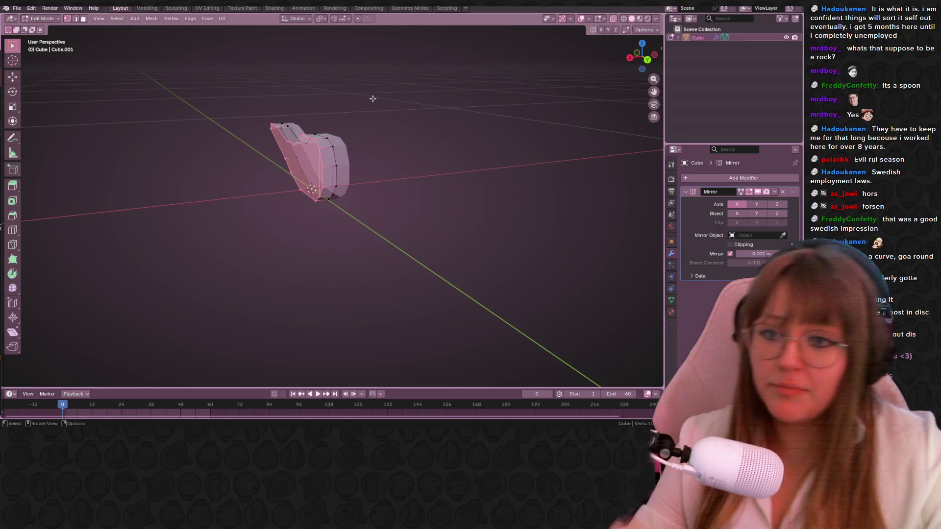
{"action": "middle_click_drag", "start_coordinate": [368, 85], "coordinate": [617, 59]}
{"action": "left_click", "coordinate": [642, 56]}
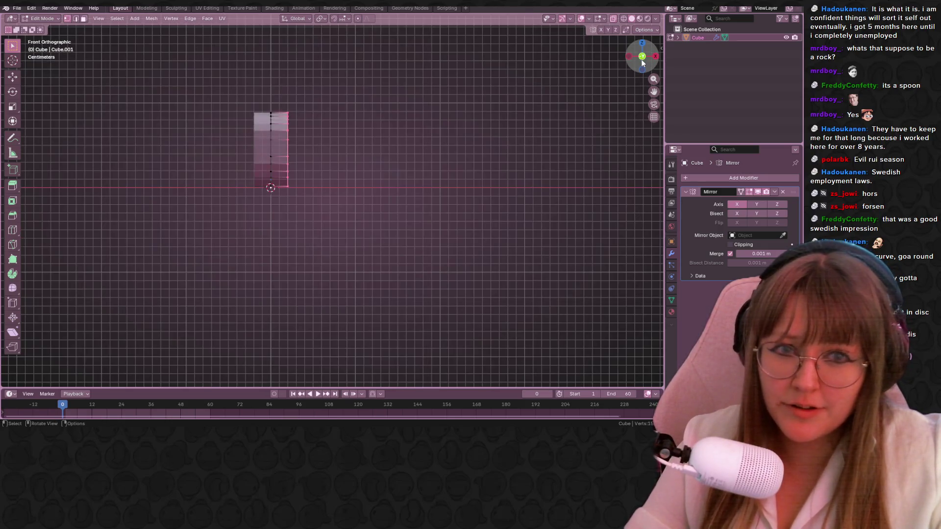
Scale the upper vertex rows to about 0.844, undo a move, then widen them to about 1.109
{"action": "key", "text": "s"}
{"action": "left_click", "coordinate": [316, 127]}
{"action": "key", "text": "g"}
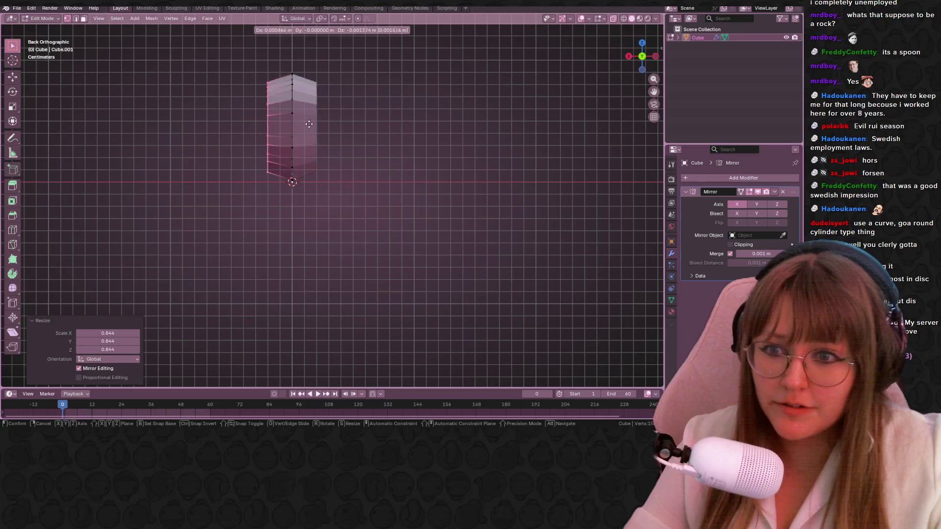
{"action": "left_click", "coordinate": [310, 132]}
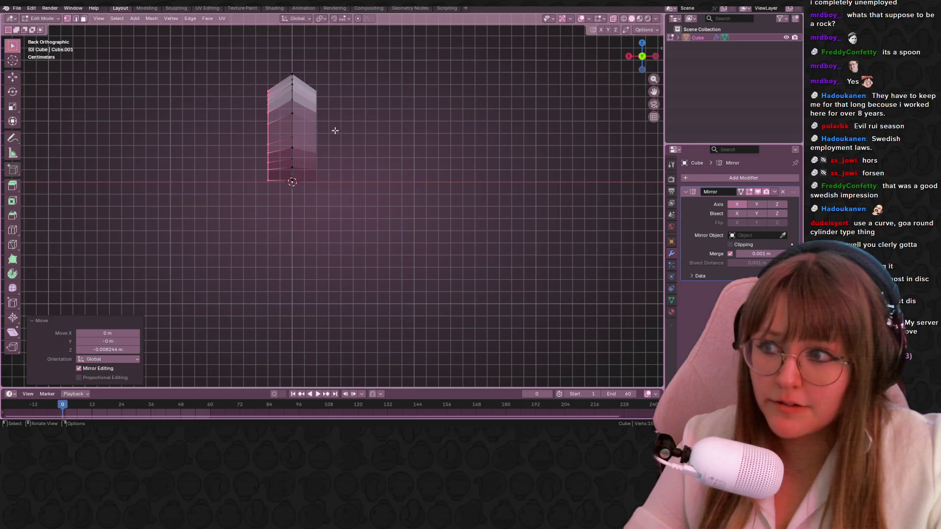
{"action": "key", "text": "ctrl+z"}
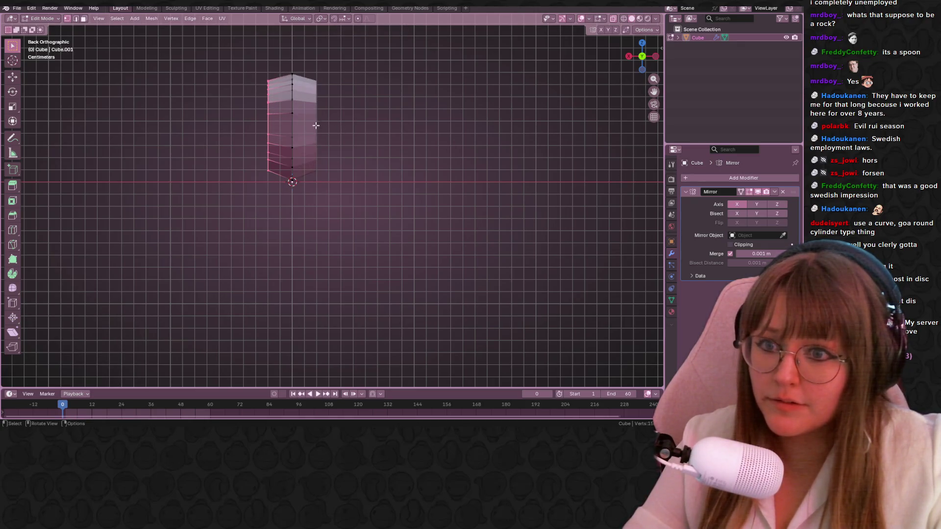
{"action": "key", "text": "s"}
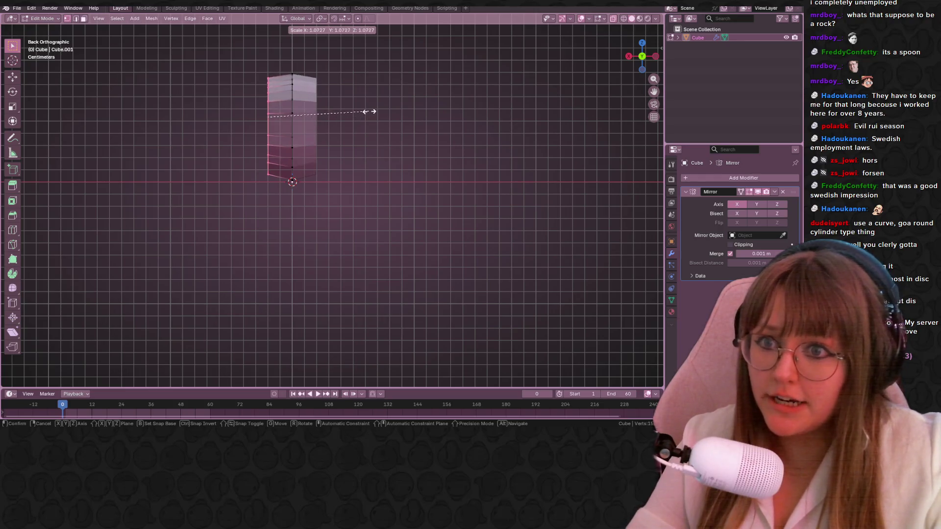
{"action": "left_click", "coordinate": [371, 110]}
{"action": "scroll", "coordinate": [282, 100], "scroll_direction": "up", "scroll_amount": 2}
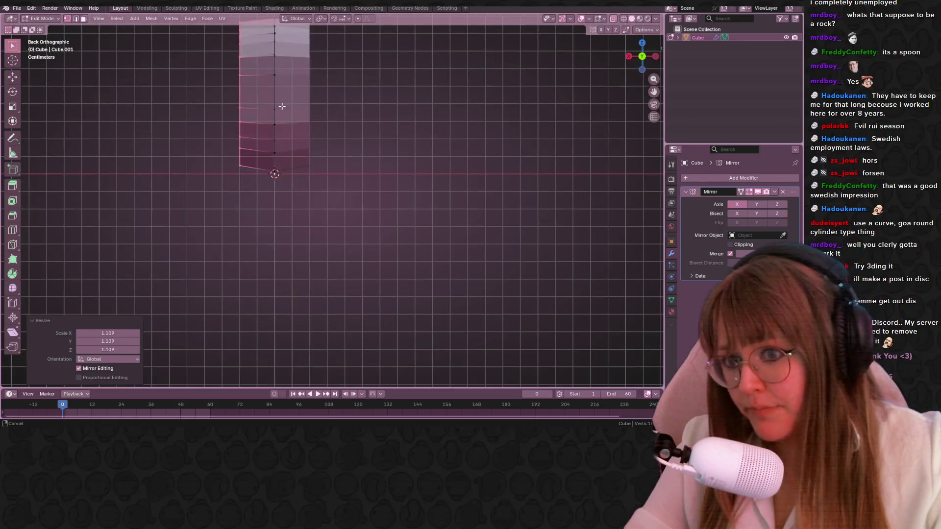
Lower the selected vertices roughly 3 mm, then select a single outline vertex
{"action": "middle_click_drag", "start_coordinate": [282, 100], "coordinate": [338, 150], "text": "shift"}
{"action": "scroll", "coordinate": [339, 150], "scroll_direction": "up", "scroll_amount": 2}
{"action": "scroll", "coordinate": [311, 122], "scroll_direction": "up", "scroll_amount": 1}
{"action": "key", "text": "g"}
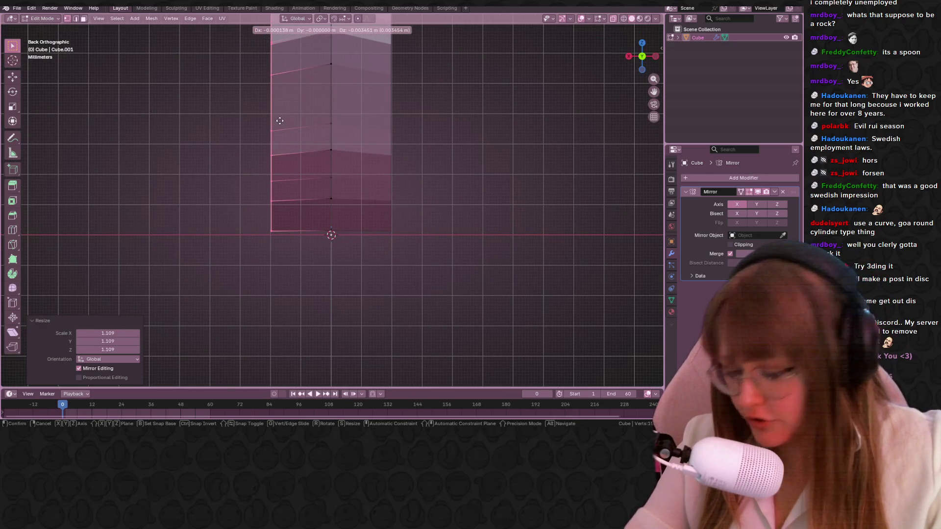
{"action": "left_click", "coordinate": [283, 120]}
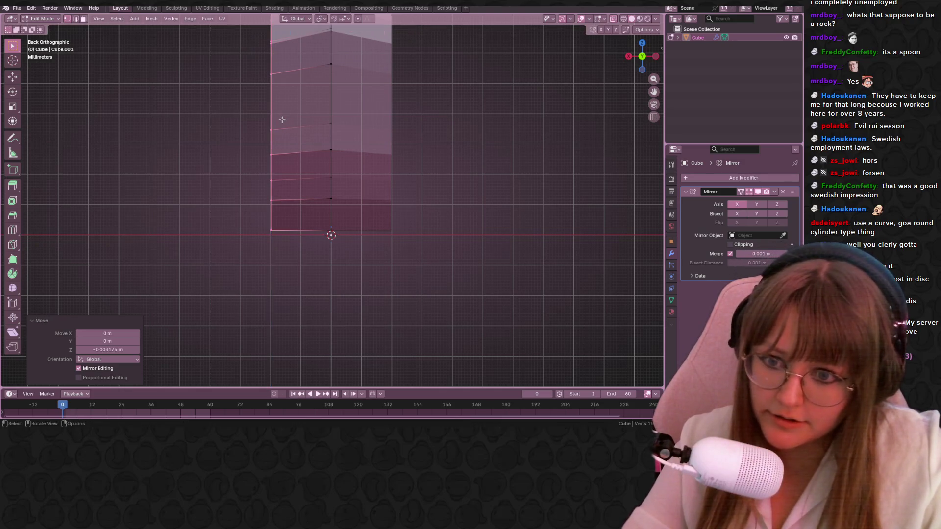
{"action": "scroll", "coordinate": [287, 117], "scroll_direction": "down", "scroll_amount": 3}
{"action": "mouse_move", "coordinate": [288, 117]}
{"action": "middle_mouse_down"}
{"action": "mouse_move", "coordinate": [285, 254]}
{"action": "mouse_move", "coordinate": [320, 172]}
{"action": "mouse_move", "coordinate": [300, 193]}
{"action": "middle_mouse_up"}
{"action": "left_click", "coordinate": [321, 173]}
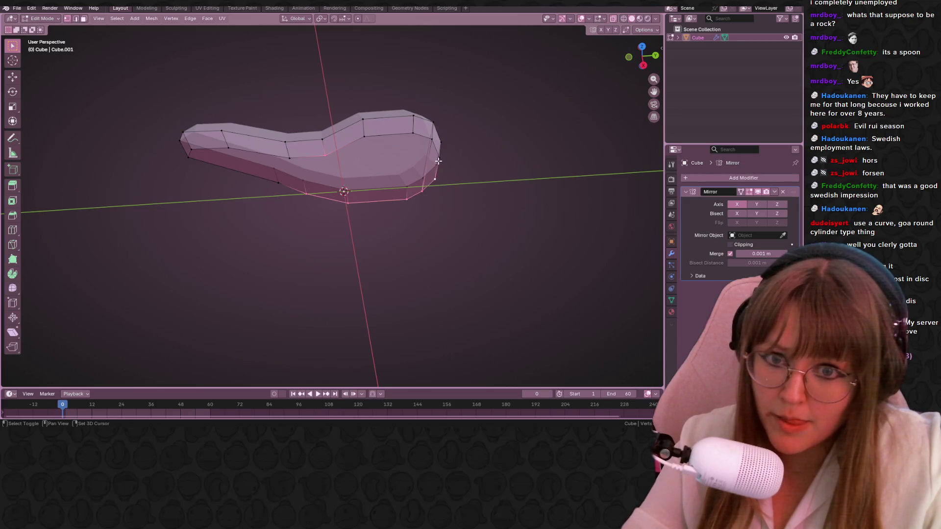
Extrude the rounded-end face outward about 2.5 cm and return to a front-facing view
{"action": "middle_click_drag", "start_coordinate": [366, 221], "coordinate": [426, 192]}
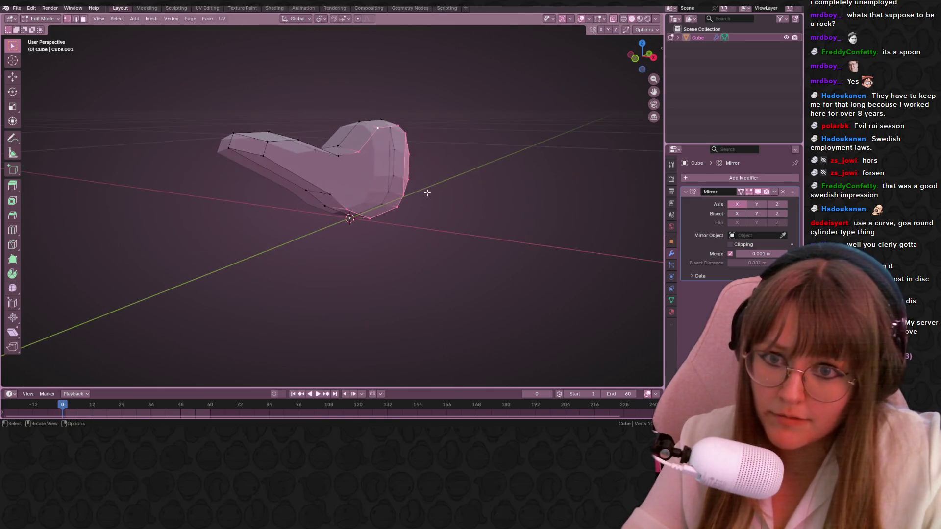
{"action": "key", "text": "e"}
{"action": "left_click", "coordinate": [450, 190]}
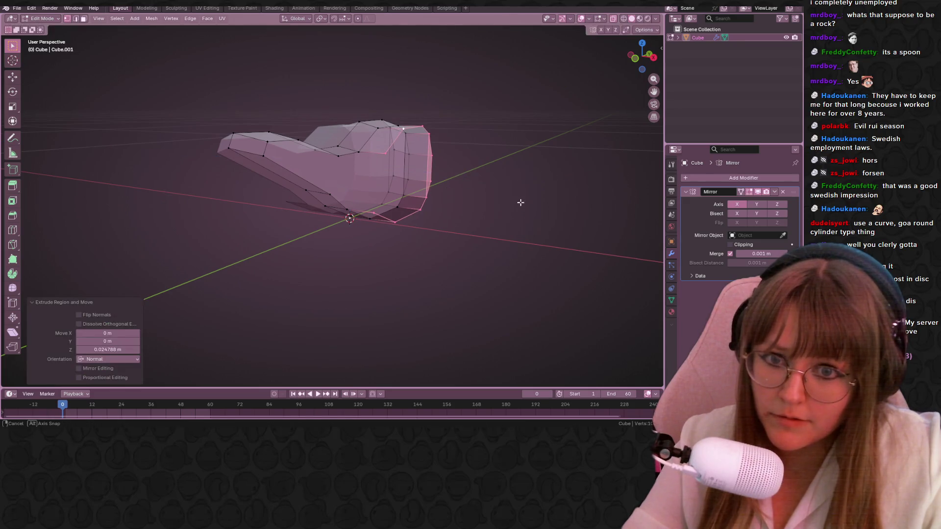
{"action": "mouse_move", "coordinate": [520, 204]}
{"action": "middle_mouse_down"}
{"action": "mouse_move", "coordinate": [547, 190]}
{"action": "mouse_move", "coordinate": [468, 186]}
{"action": "mouse_move", "coordinate": [472, 94]}
{"action": "mouse_move", "coordinate": [375, 147]}
{"action": "middle_mouse_up"}
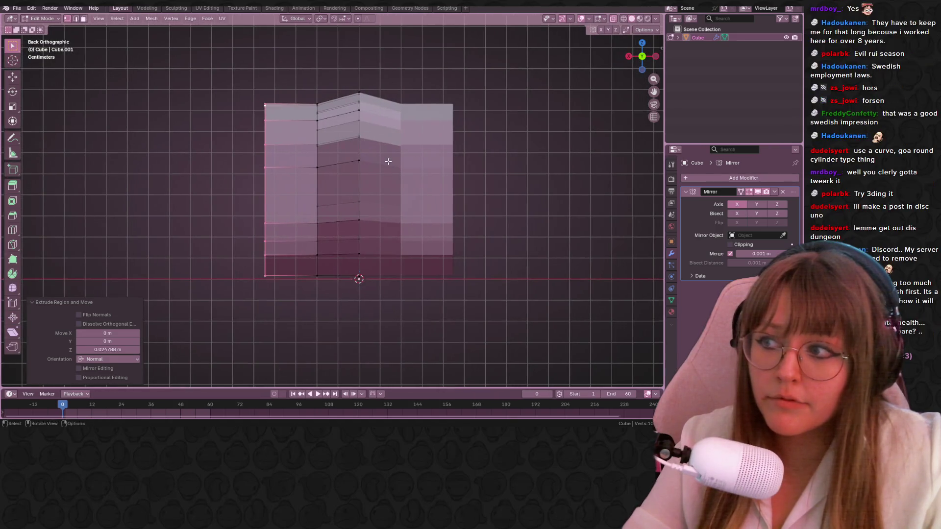
Taper the extruded side to about 0.745 and move the left-side vertices inward
{"action": "key", "text": "s"}
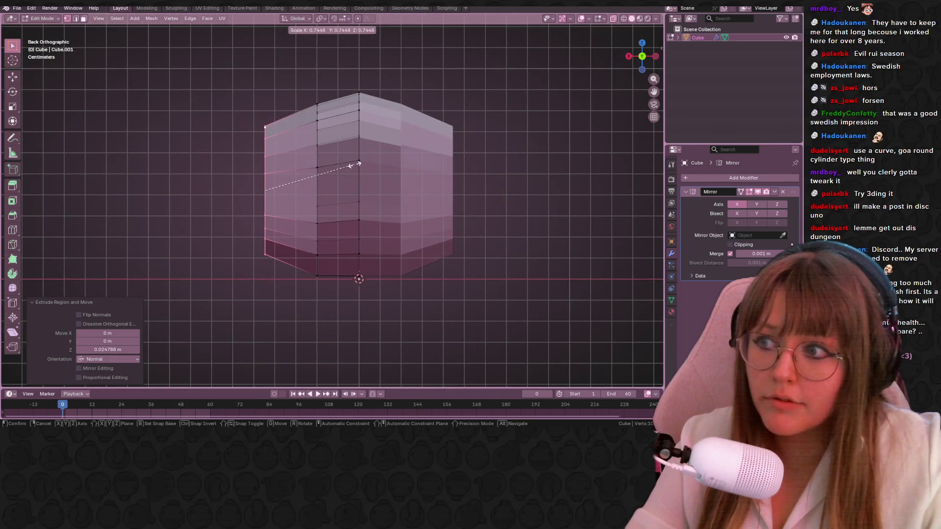
{"action": "left_click", "coordinate": [333, 172]}
{"action": "key", "text": "g"}
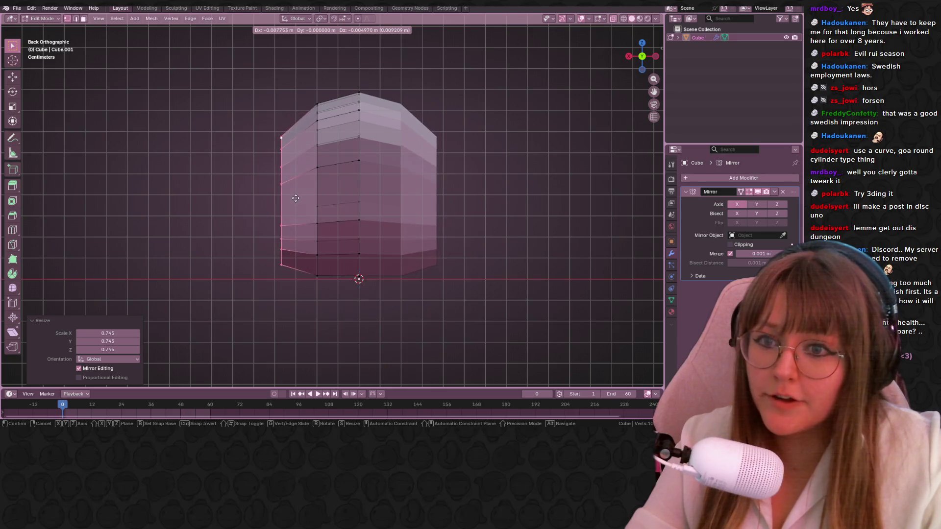
{"action": "left_click", "coordinate": [296, 197]}
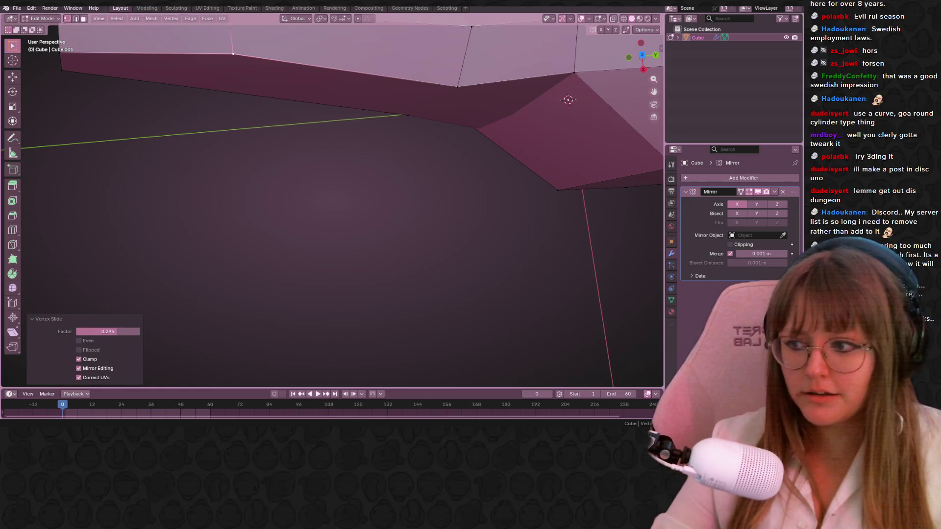
Slide a vertex along its edge, then snap to a straight side view
{"action": "mouse_move", "coordinate": [297, 143]}
{"action": "middle_mouse_down", "text": "shift"}
{"action": "mouse_move", "coordinate": [402, 243]}
{"action": "mouse_move", "coordinate": [285, 221]}
{"action": "mouse_move", "coordinate": [273, 200]}
{"action": "middle_mouse_up", "text": "shift"}
{"action": "key", "text": "shift+v"}
{"action": "left_click", "coordinate": [309, 195]}
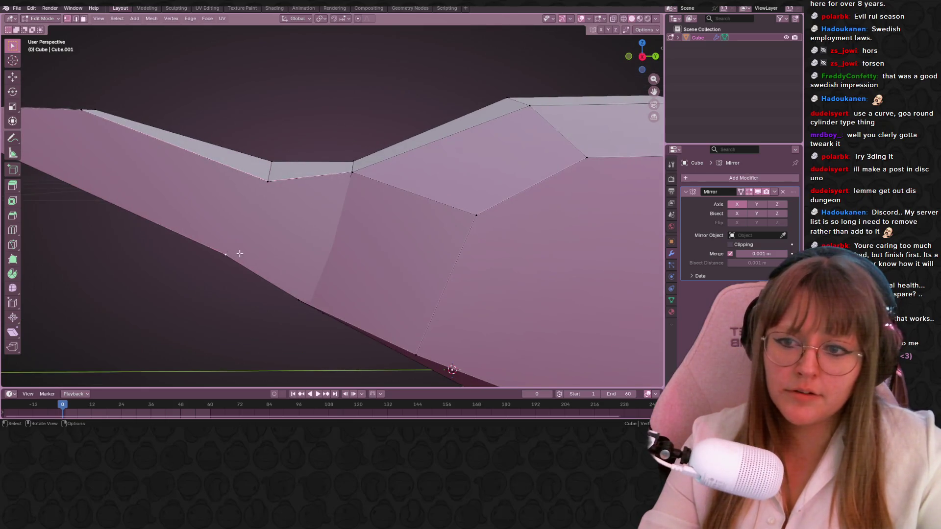
{"action": "left_click_drag", "start_coordinate": [642, 58], "coordinate": [645, 51]}
{"action": "left_click", "coordinate": [639, 56]}
Nudge lower-edge vertices near the neck about 4 mm in Y and 1.5 mm up to smooth the underside
{"action": "key", "text": "g"}
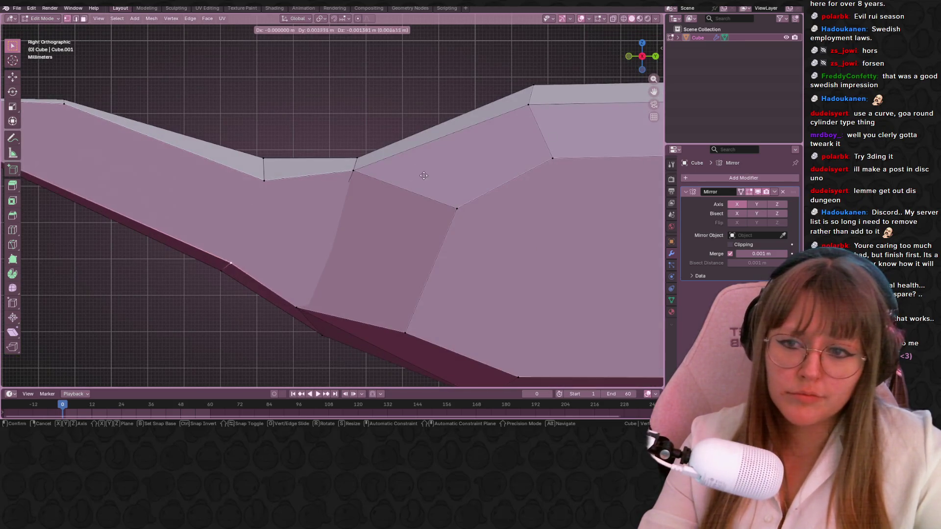
{"action": "left_click", "coordinate": [242, 266]}
{"action": "left_click", "coordinate": [318, 301]}
{"action": "key", "text": "g"}
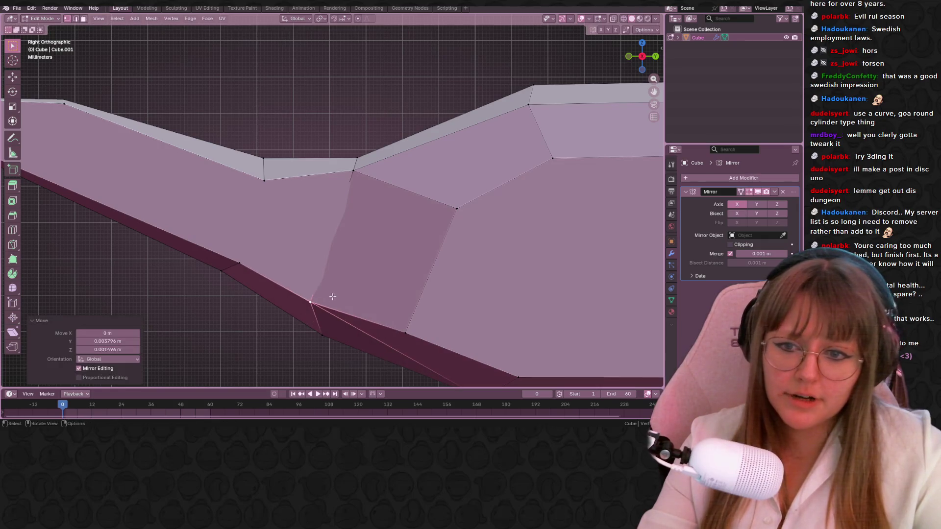
{"action": "scroll", "coordinate": [414, 271], "scroll_direction": "down", "scroll_amount": 5}
{"action": "mouse_move", "coordinate": [414, 272]}
{"action": "middle_mouse_down"}
{"action": "mouse_move", "coordinate": [395, 200]}
{"action": "mouse_move", "coordinate": [417, 195]}
{"action": "middle_mouse_up"}
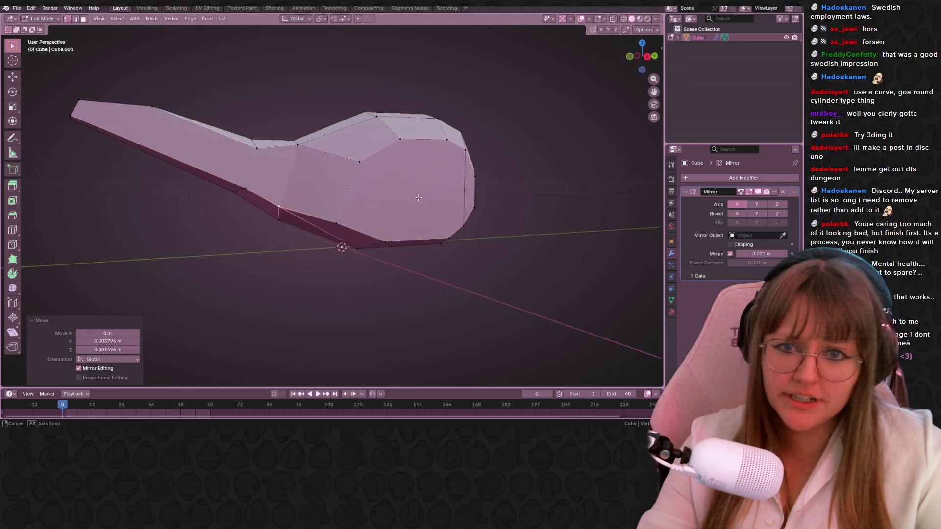
{"action": "left_click", "coordinate": [328, 235]}
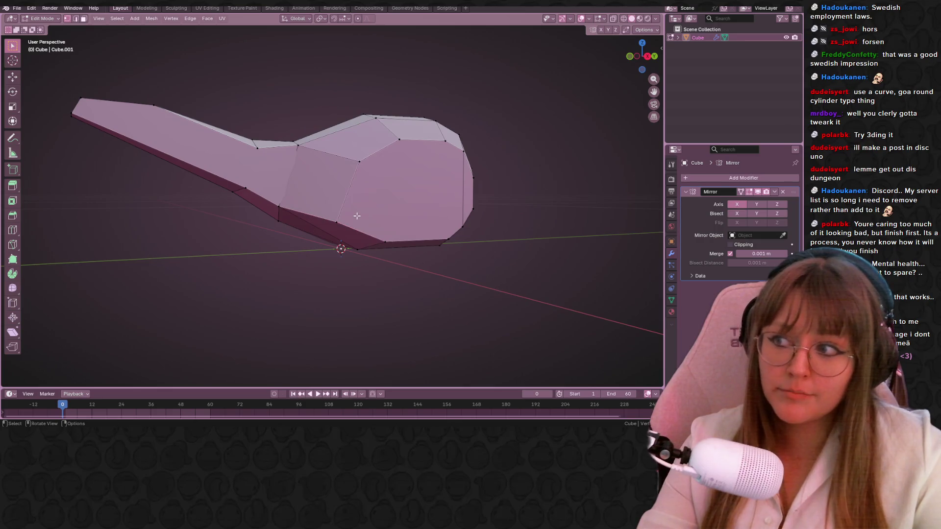
{"action": "middle_click_drag", "start_coordinate": [393, 212], "coordinate": [441, 162]}
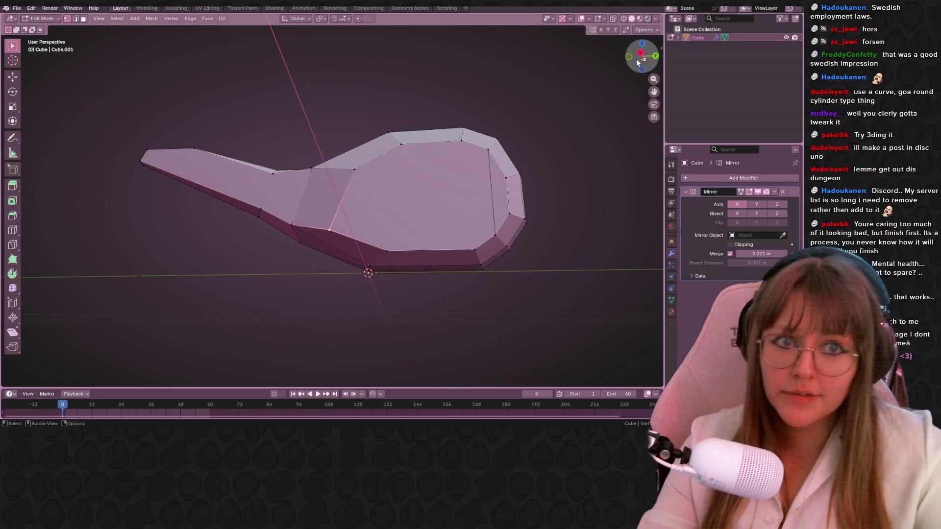
In Right Orthographic, move the body's lower edge up-left and raise the lower-right vertex
{"action": "key", "text": "KP_3"}
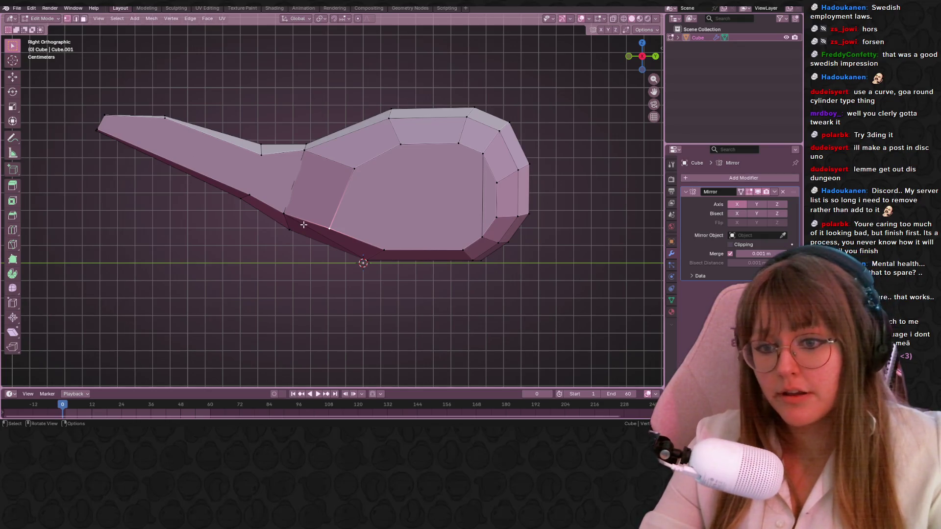
{"action": "middle_click_drag", "start_coordinate": [333, 217], "coordinate": [351, 232], "text": "shift"}
{"action": "left_click", "coordinate": [393, 270]}
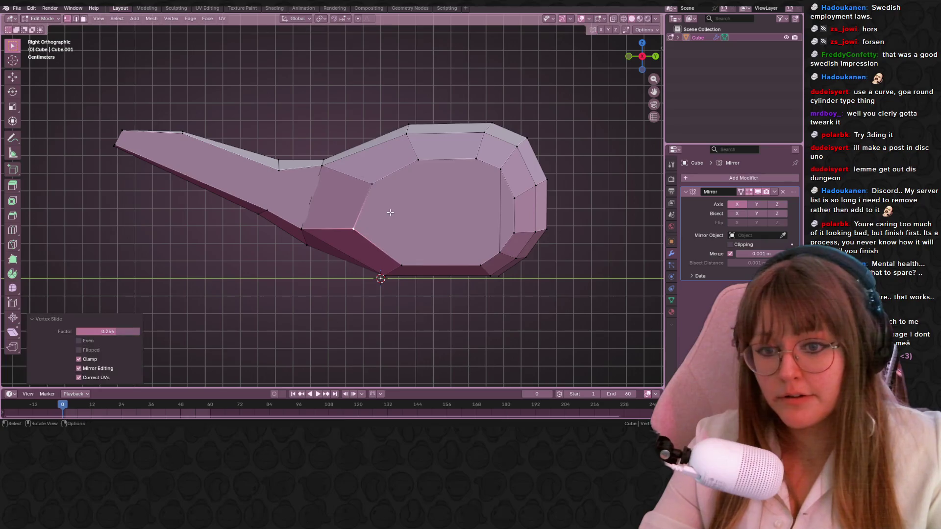
{"action": "key", "text": "g"}
{"action": "left_click", "coordinate": [441, 260]}
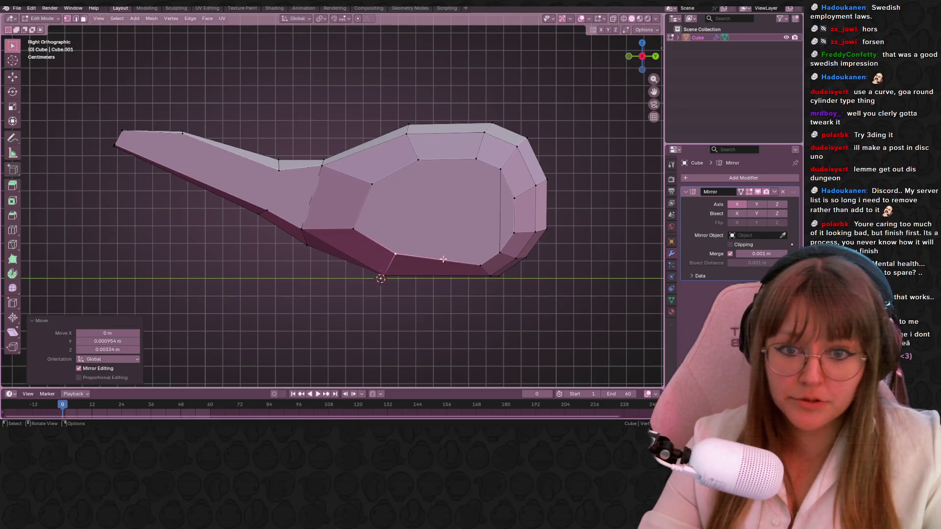
{"action": "key", "text": "g"}
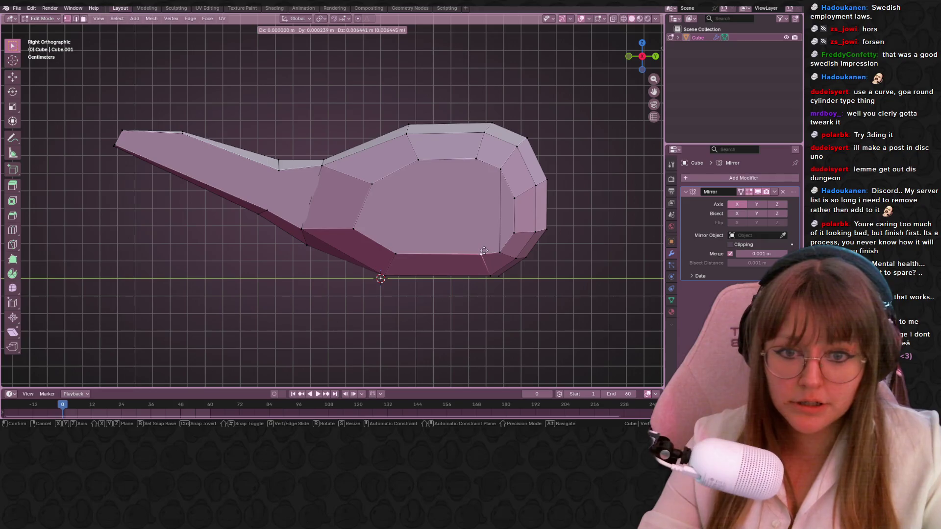
{"action": "left_click", "coordinate": [492, 246]}
Nudge the right-side vertices about 3 mm upward and vertex-slide along the rounded back
{"action": "key", "text": "g"}
{"action": "left_click", "coordinate": [517, 229]}
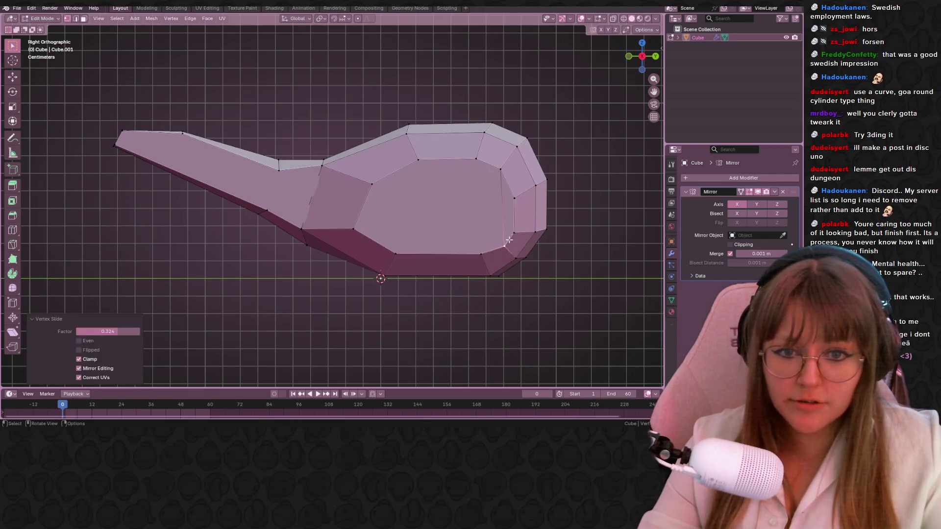
{"action": "key", "text": "g"}
{"action": "left_click", "coordinate": [518, 228]}
{"action": "key", "text": "g"}
{"action": "key", "text": "g"}
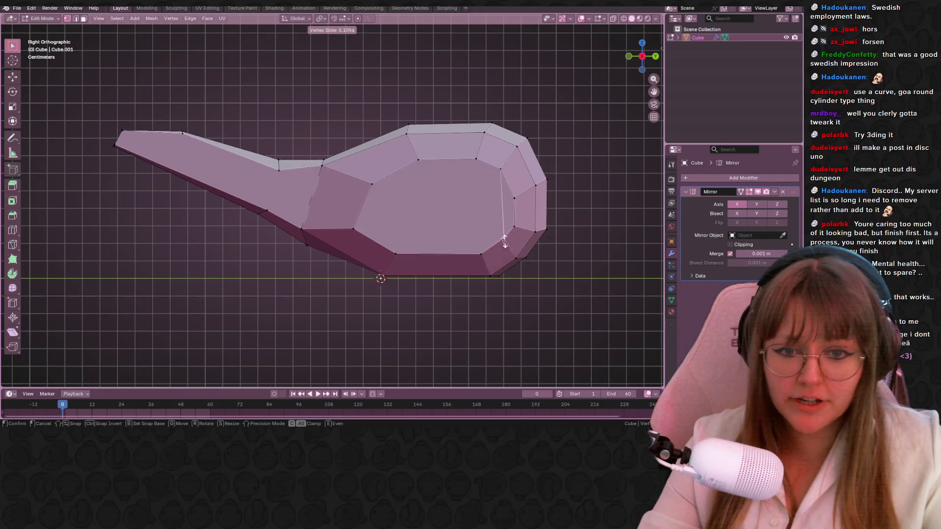
{"action": "key", "text": "Escape"}
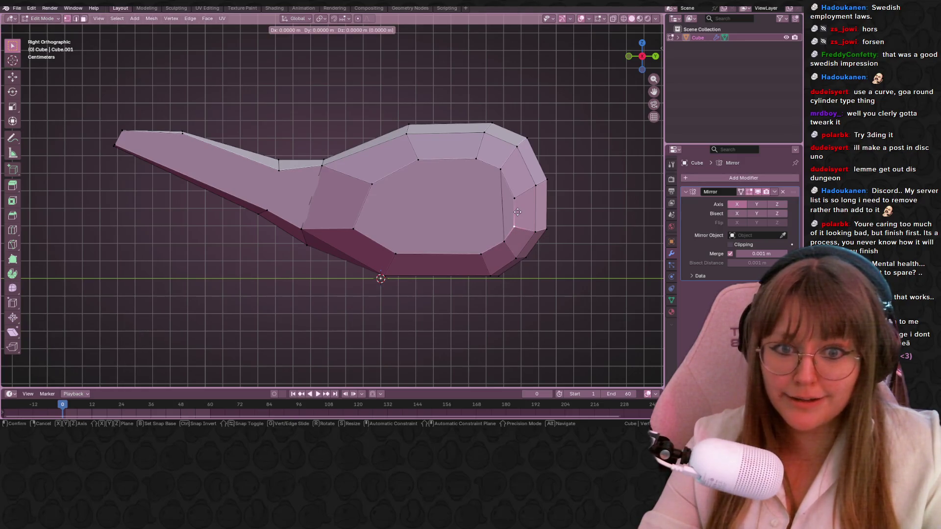
{"action": "key", "text": "g"}
{"action": "left_click", "coordinate": [574, 165]}
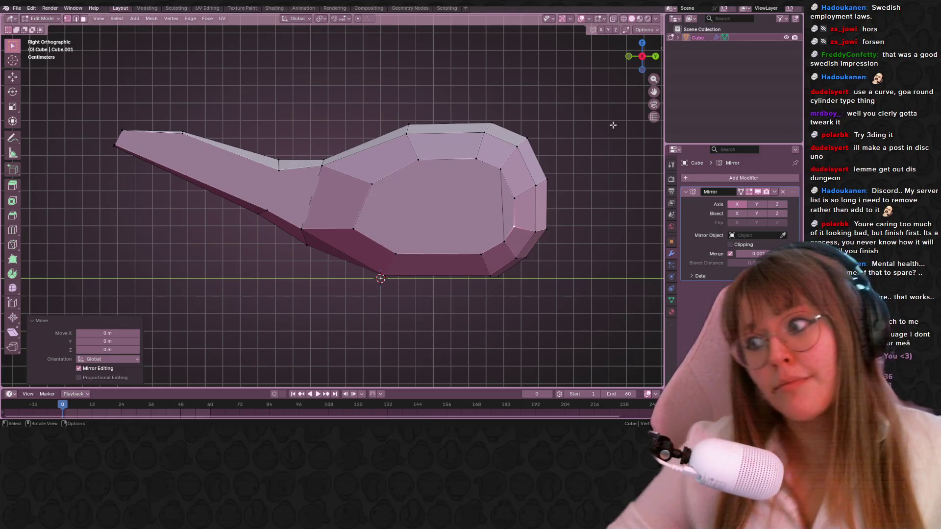